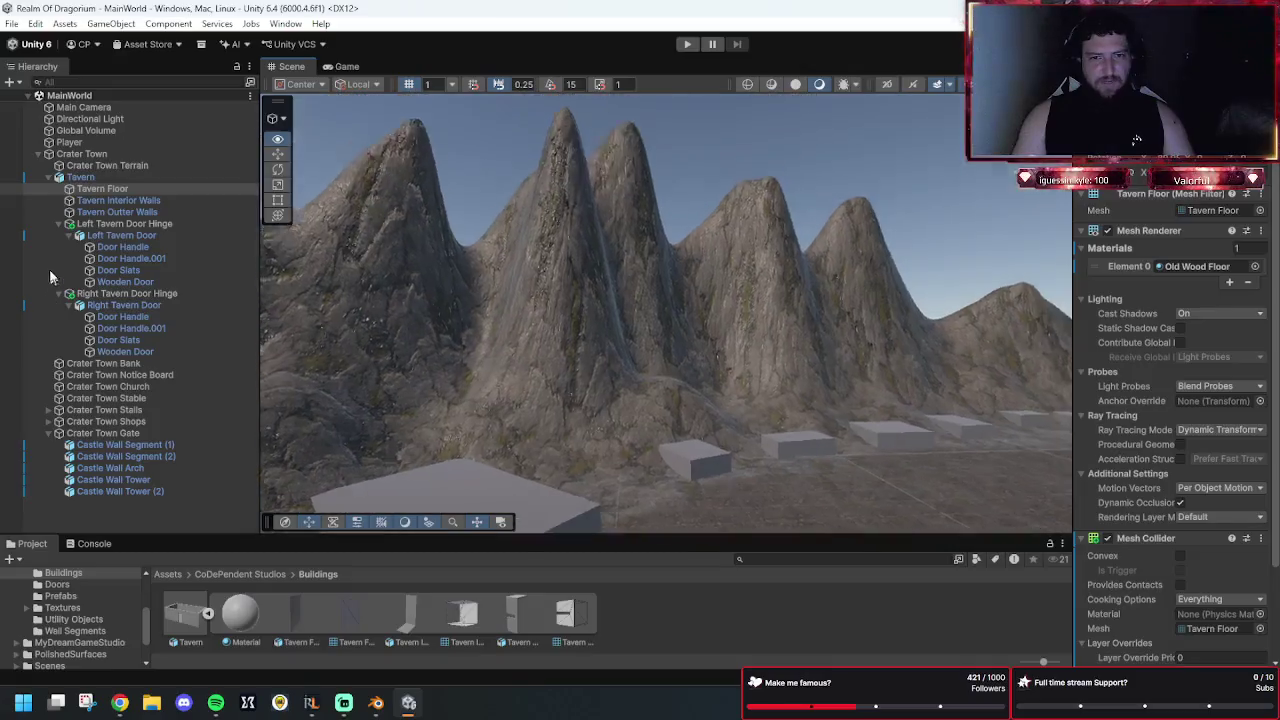
# Orbit toward the tavern and select the Tavern Floor to check its Mesh Collider.
pyautogui.moveTo(763, 333)
pyautogui.mouseDown()
pyautogui.moveTo(780, 200)
pyautogui.moveTo(920, 409)
pyautogui.moveTo(837, 334)
pyautogui.moveTo(1018, 273)
pyautogui.moveTo(851, 321)
pyautogui.moveTo(734, 434)
pyautogui.moveTo(491, 371)
pyautogui.moveTo(916, 384)
pyautogui.moveTo(843, 406)
pyautogui.mouseUp()
pyautogui.click(704, 397)
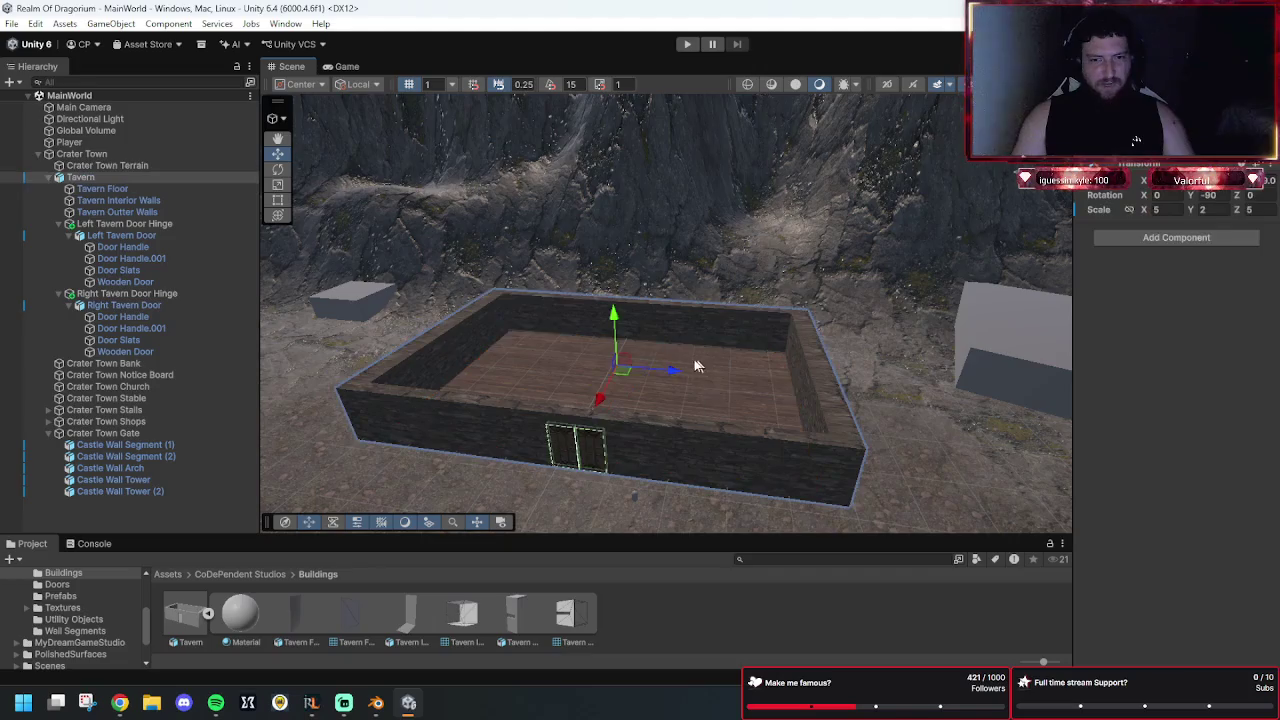
pyautogui.click(721, 383)
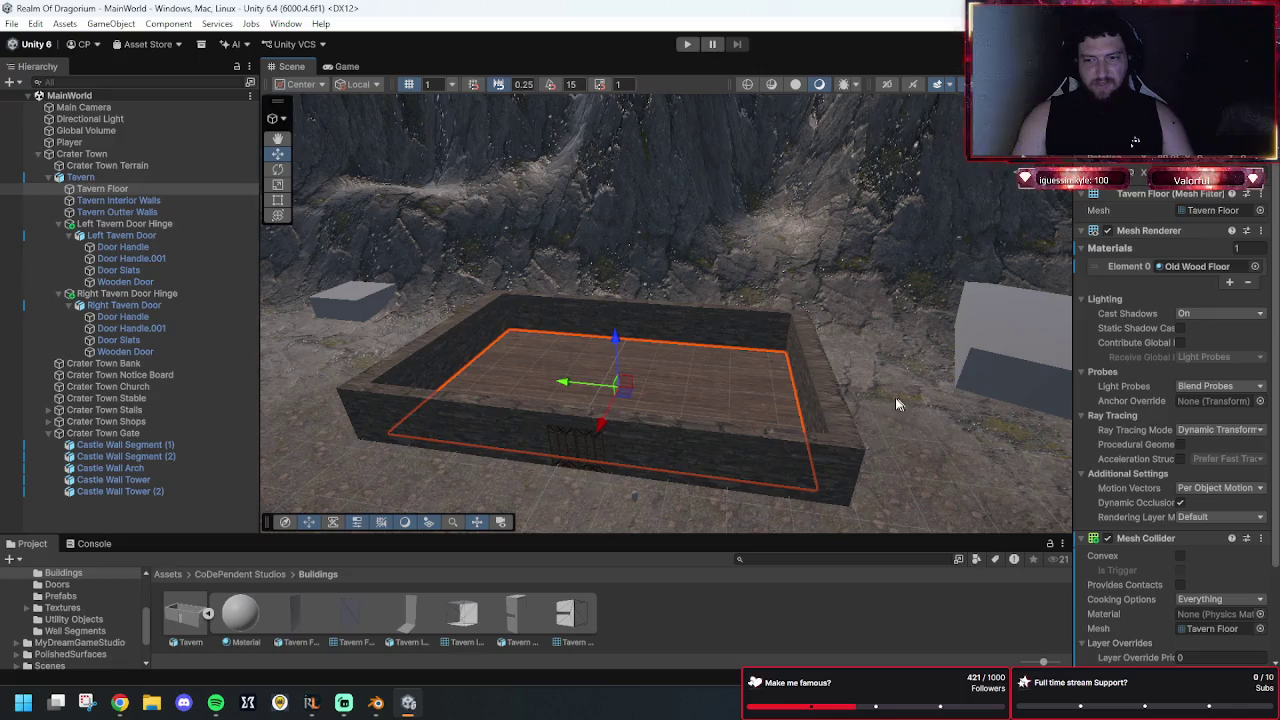
pyautogui.scroll(-3, 1144, 430)
pyautogui.scroll(3, 1142, 441)
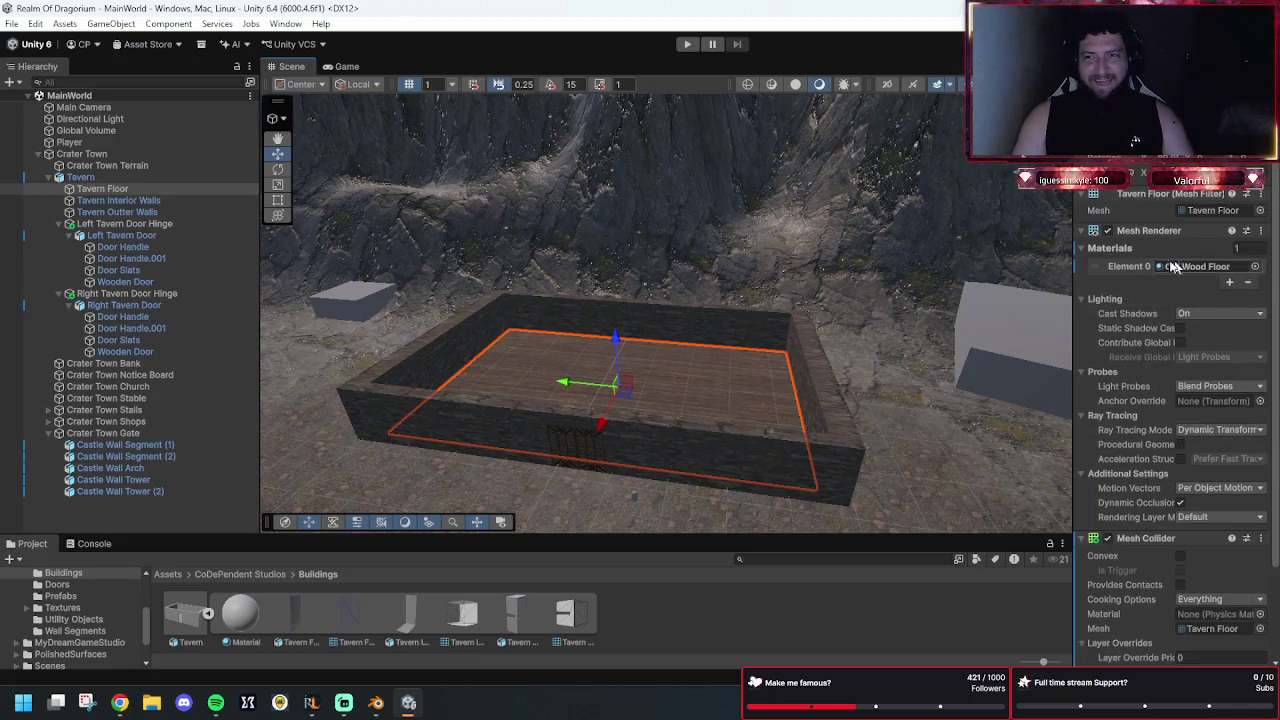
pyautogui.moveTo(960, 330)
pyautogui.mouseDown()
pyautogui.moveTo(814, 394)
pyautogui.moveTo(897, 355)
pyautogui.moveTo(700, 385)
pyautogui.moveTo(771, 397)
pyautogui.moveTo(760, 400)
pyautogui.mouseUp()
# Select Crater Town Terrain and bake its NavMesh Surface.
pyautogui.click(659, 597)
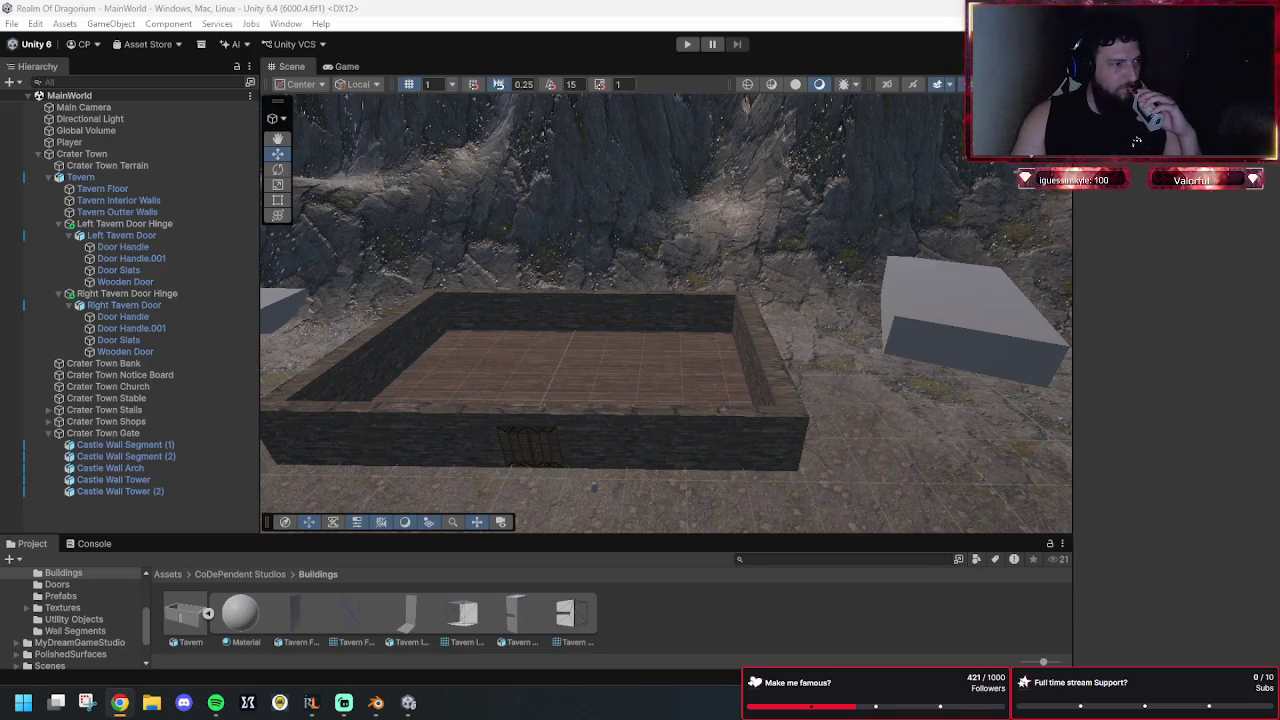
pyautogui.click(117, 166)
pyautogui.click(1263, 577)
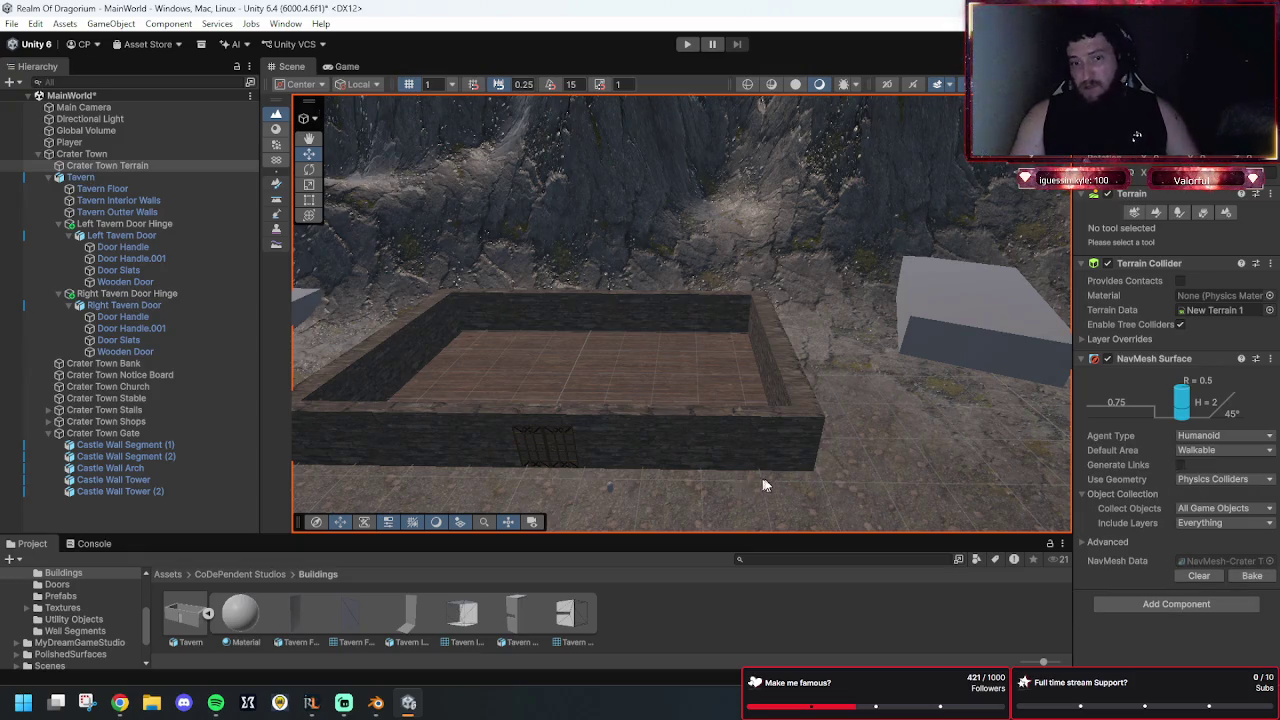
# Select Tavern Floor, scroll to its Mesh Collider, and frame the floor with F.
pyautogui.click(140, 191)
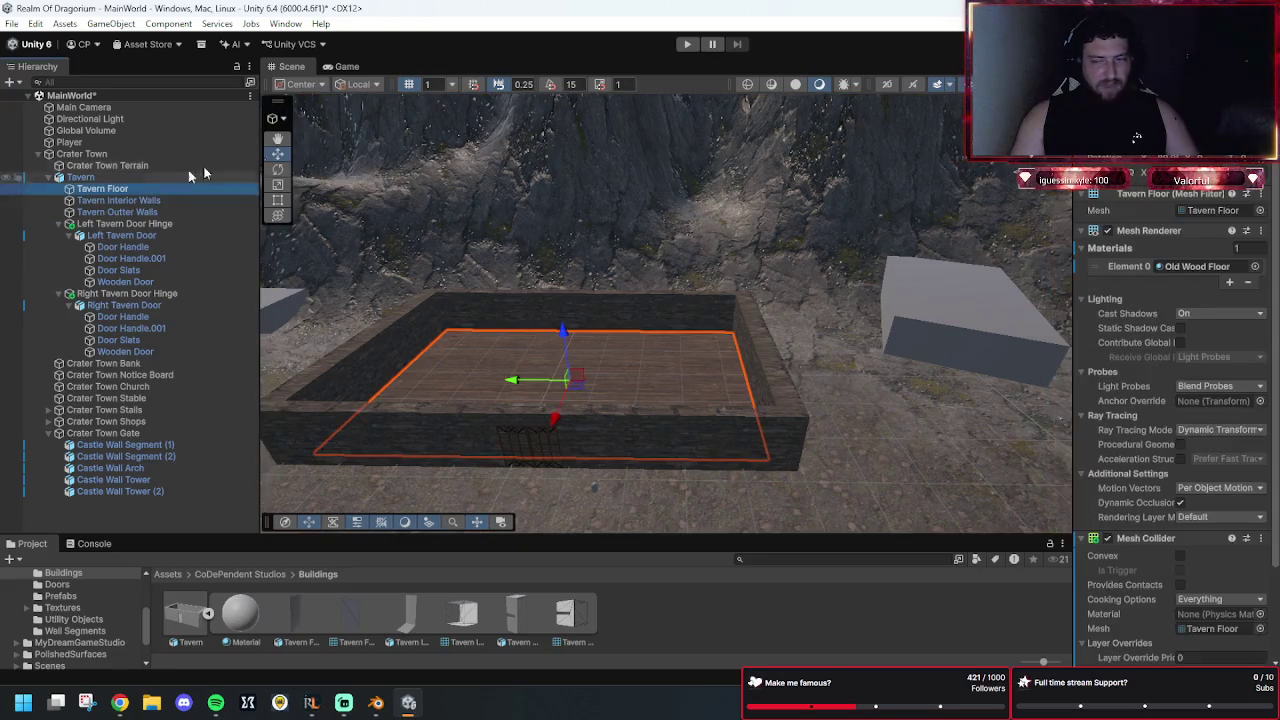
pyautogui.scroll(-2, 1137, 587)
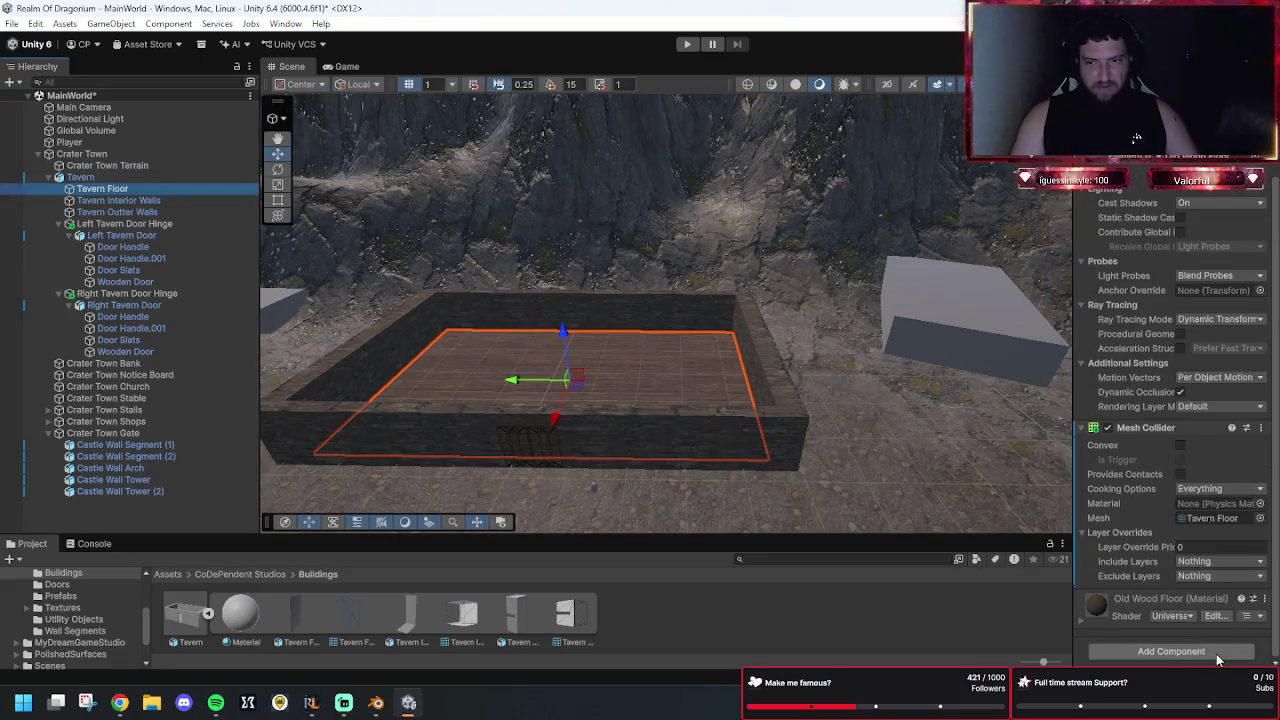
pyautogui.hotkey('alt', 'Tab')
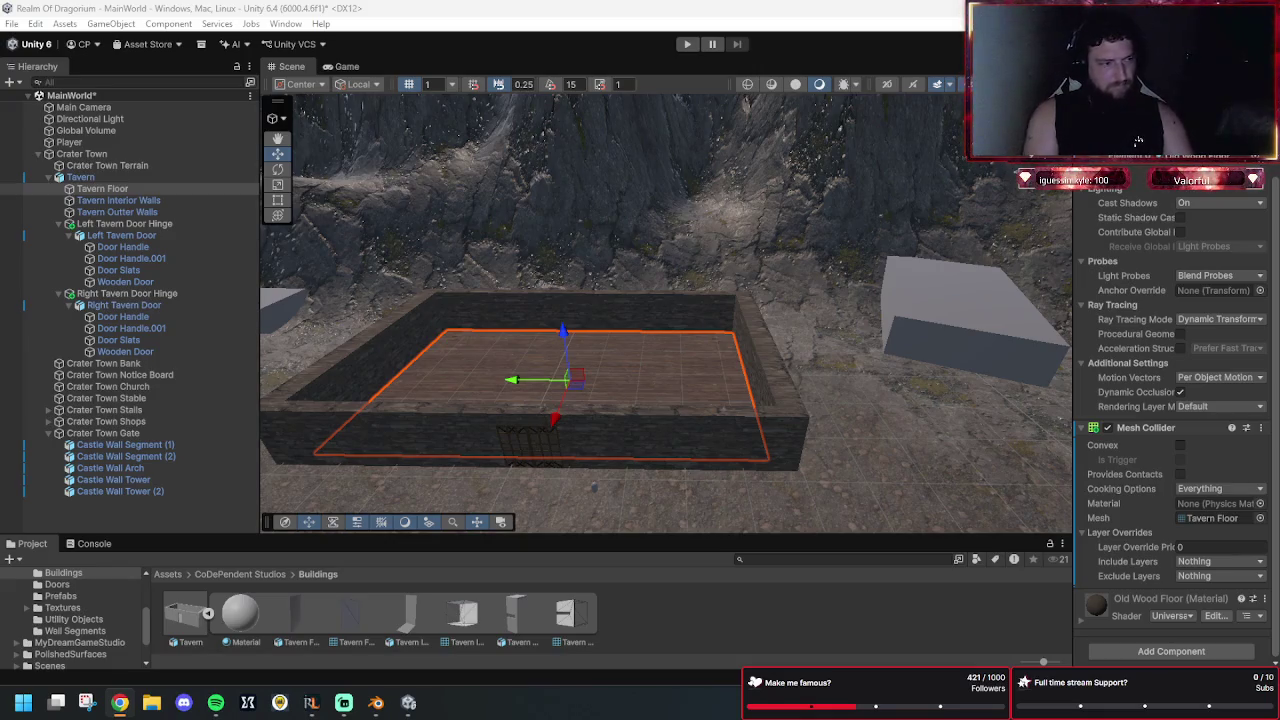
pyautogui.press('f')
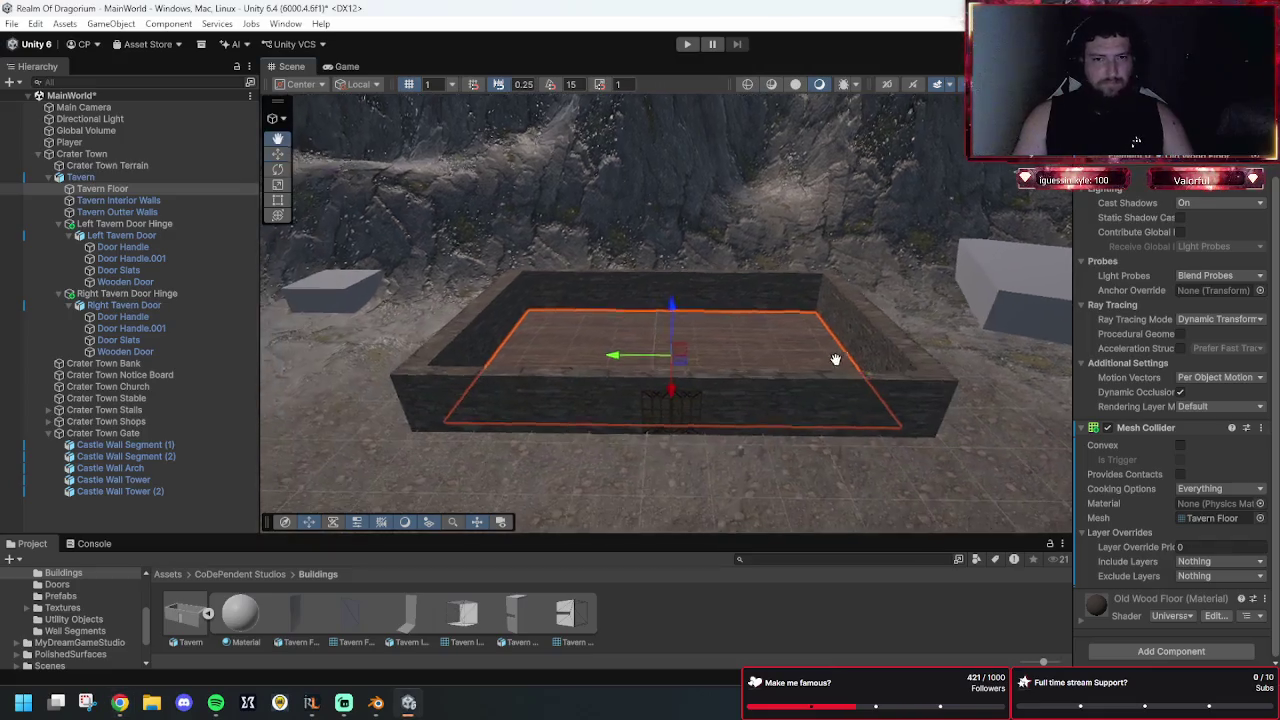
pyautogui.hotkey('alt', 'Tab')
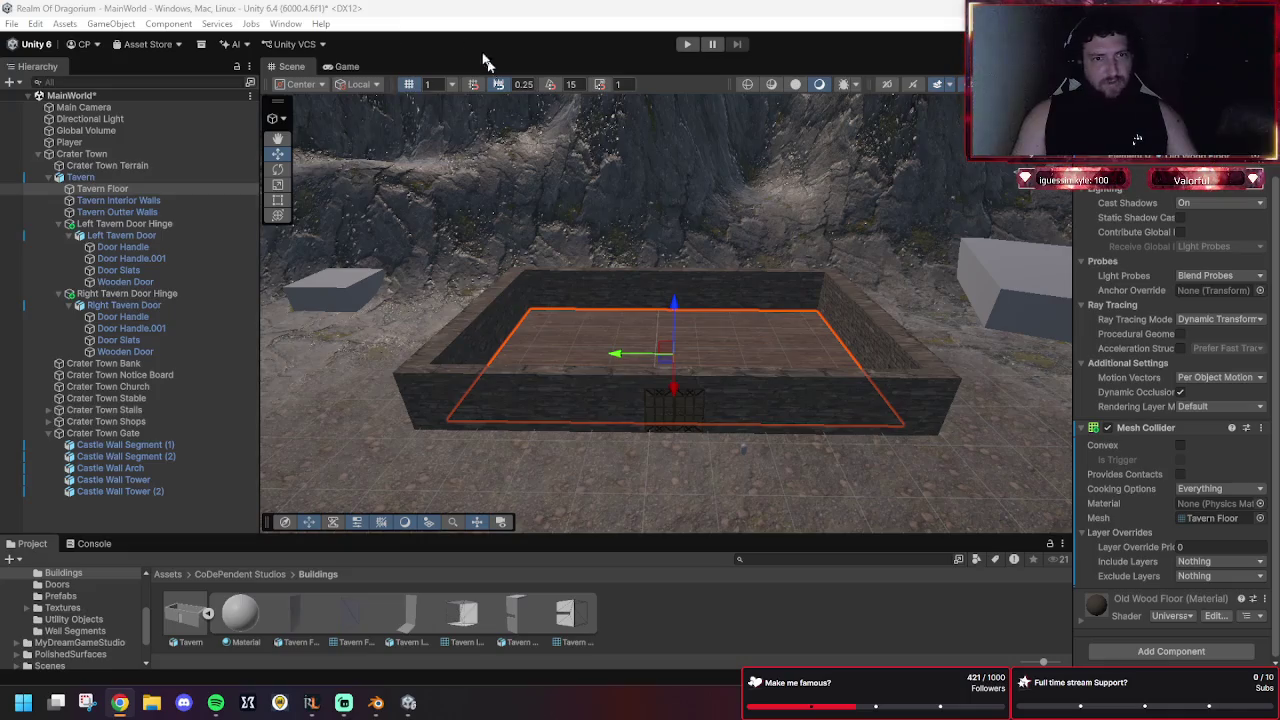
pyautogui.click(684, 45)
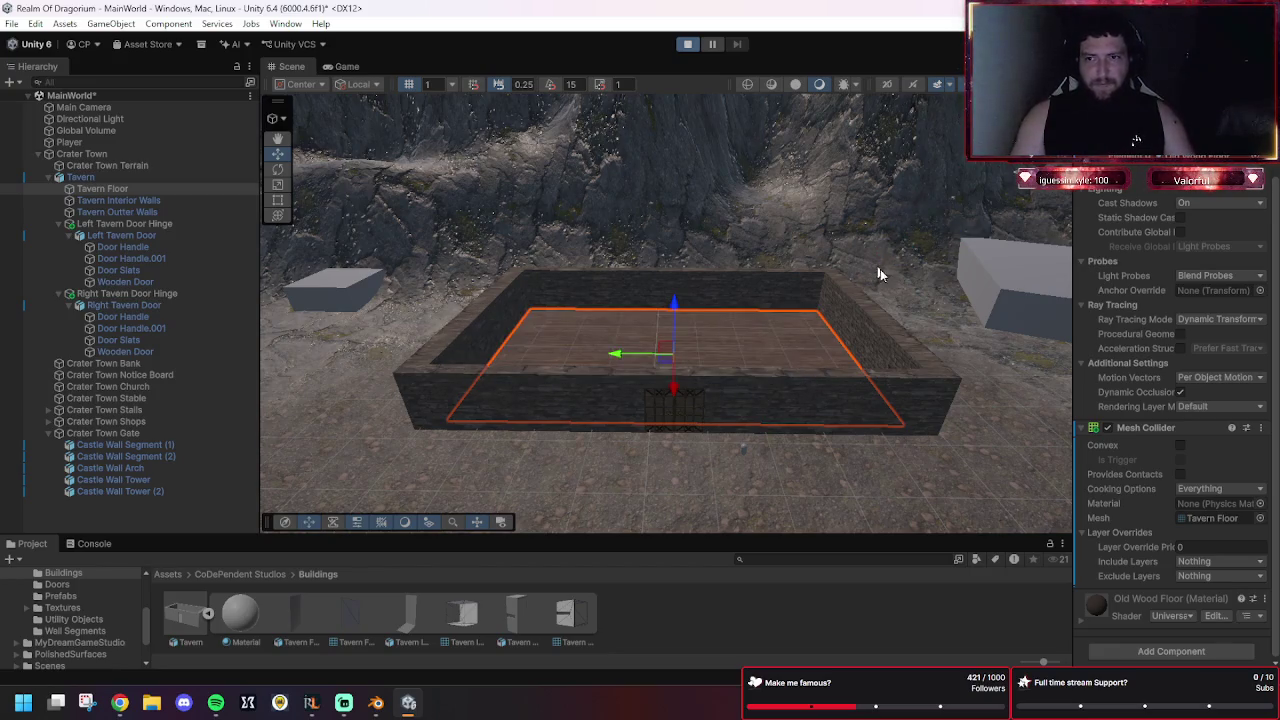
pyautogui.scroll(3, 1189, 246)
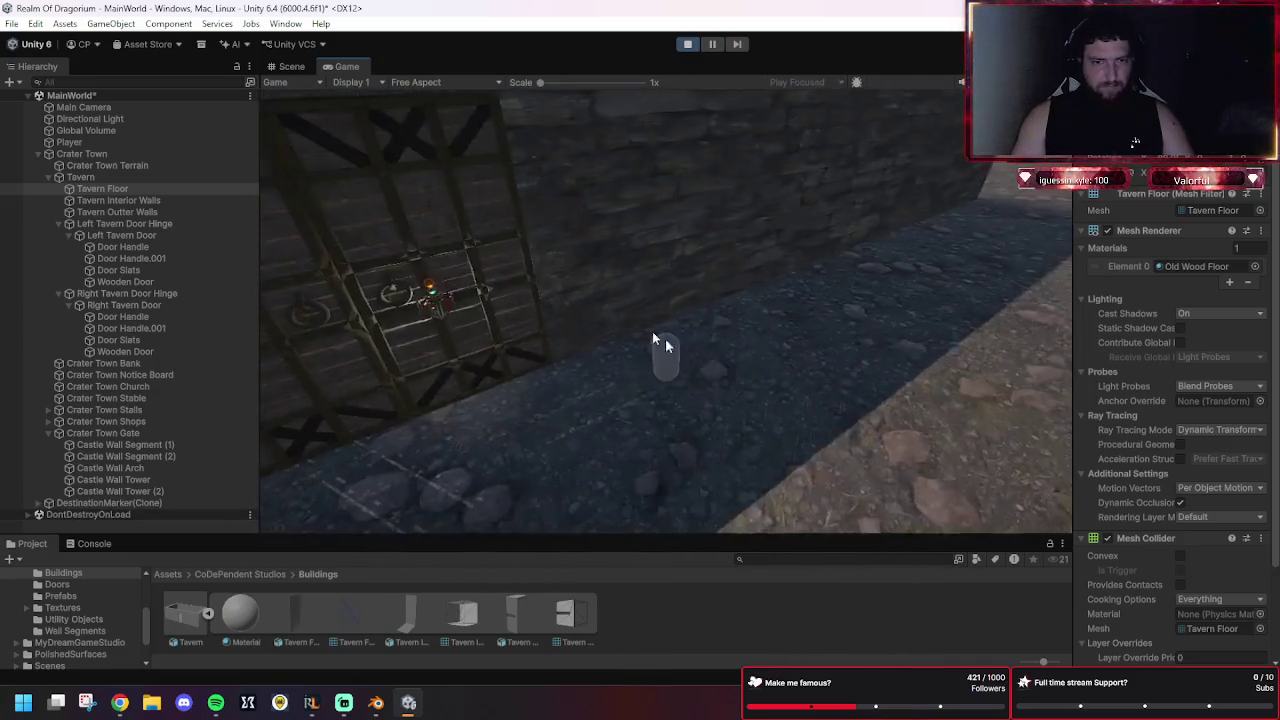
pyautogui.click(537, 188)
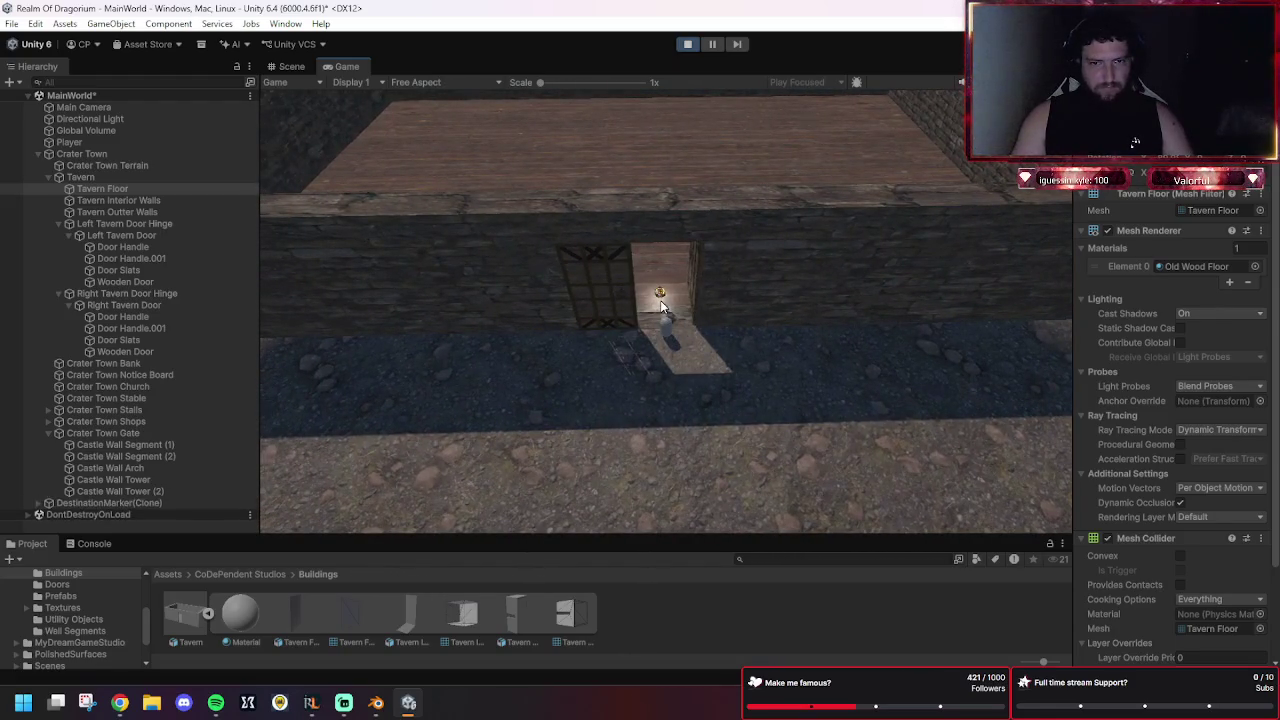
pyautogui.click(660, 263)
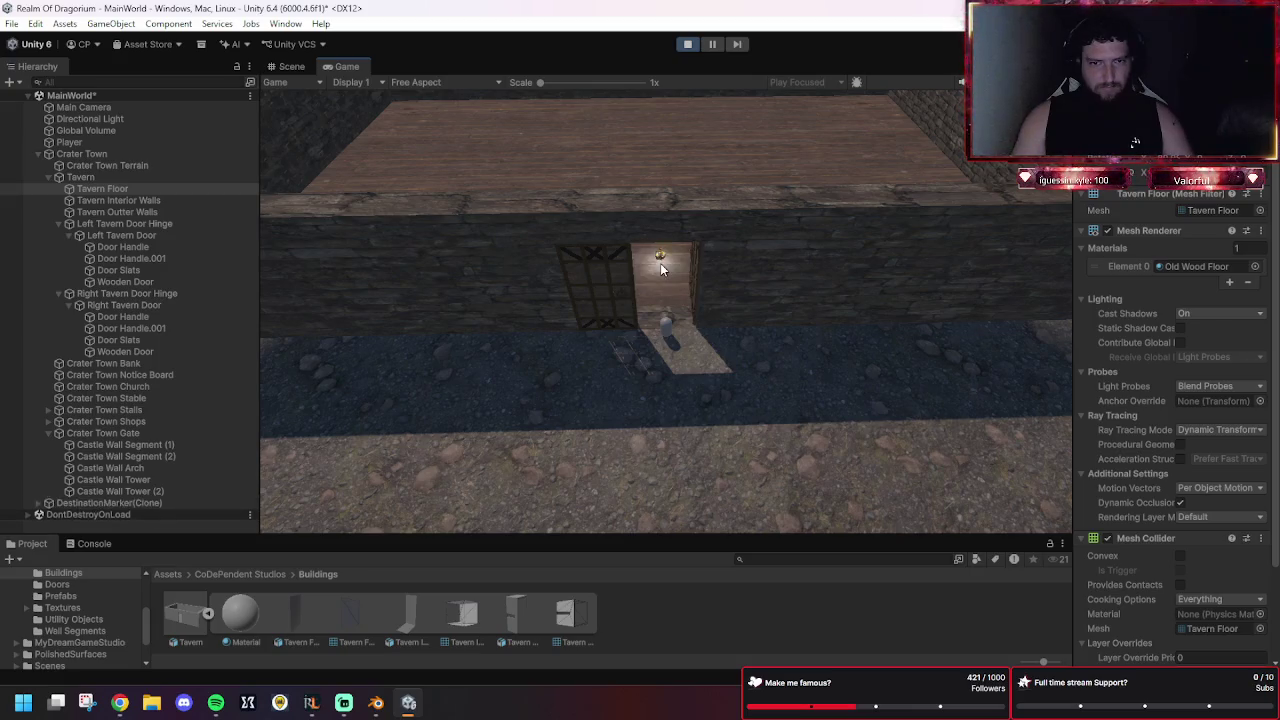
pyautogui.click(662, 238)
pyautogui.click(100, 544)
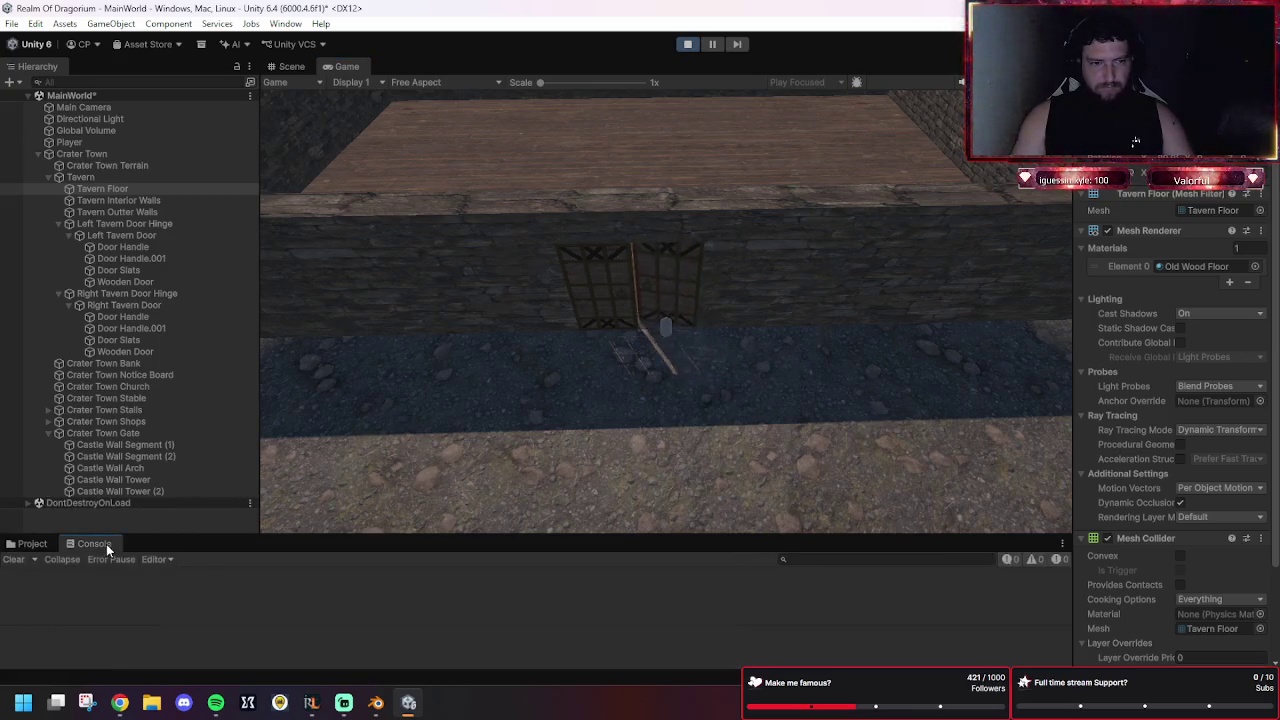
pyautogui.click(33, 545)
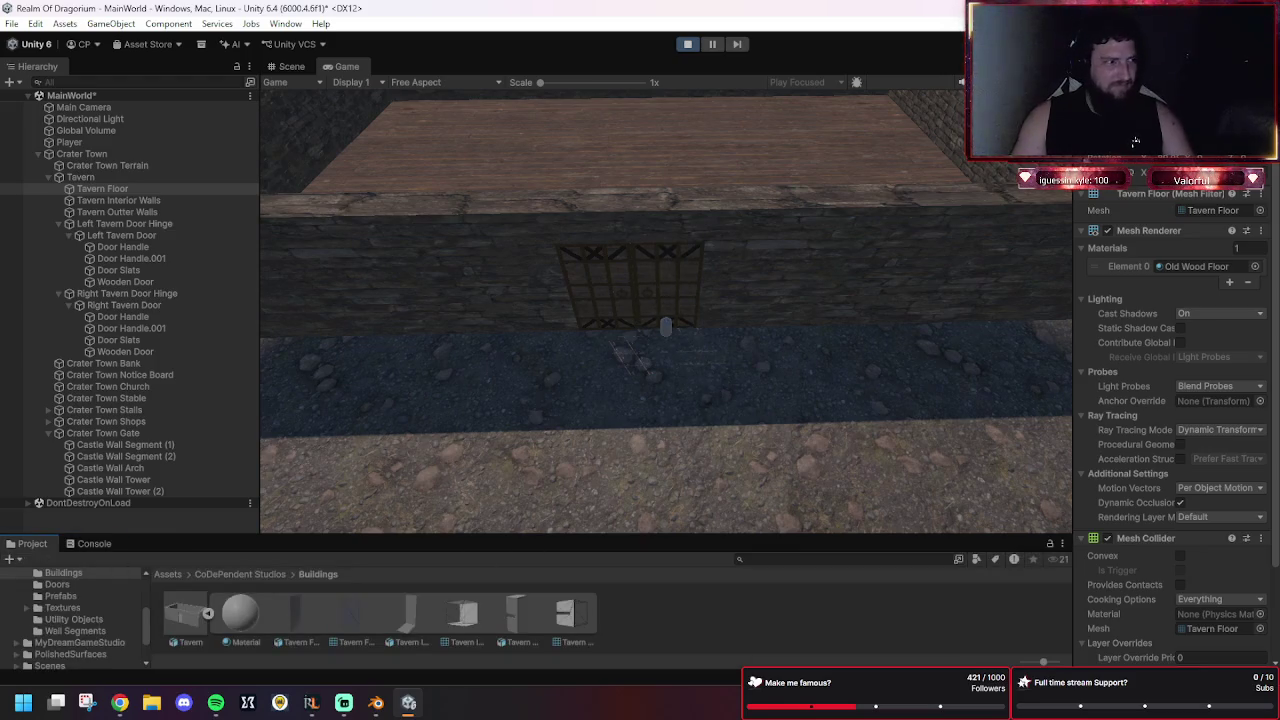
pyautogui.hotkey('alt', 'Tab')
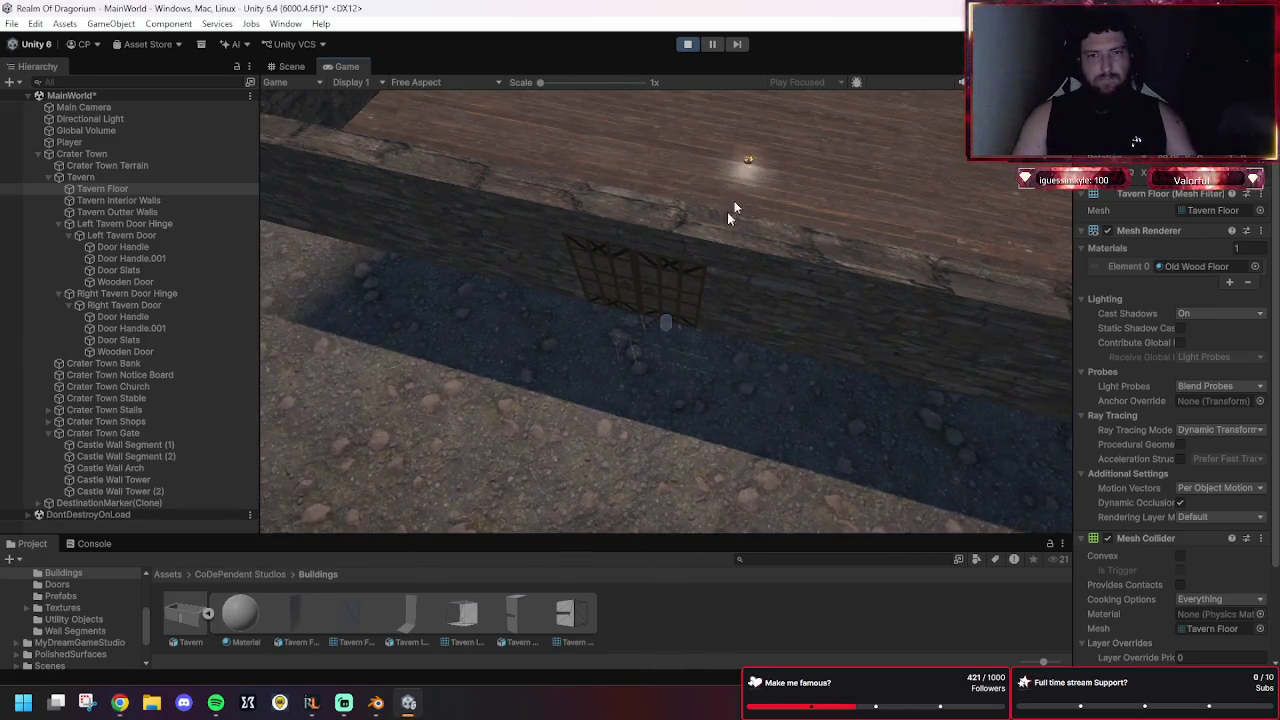
pyautogui.hotkey('ctrl', 'p')
pyautogui.scroll(-2, 763, 331)
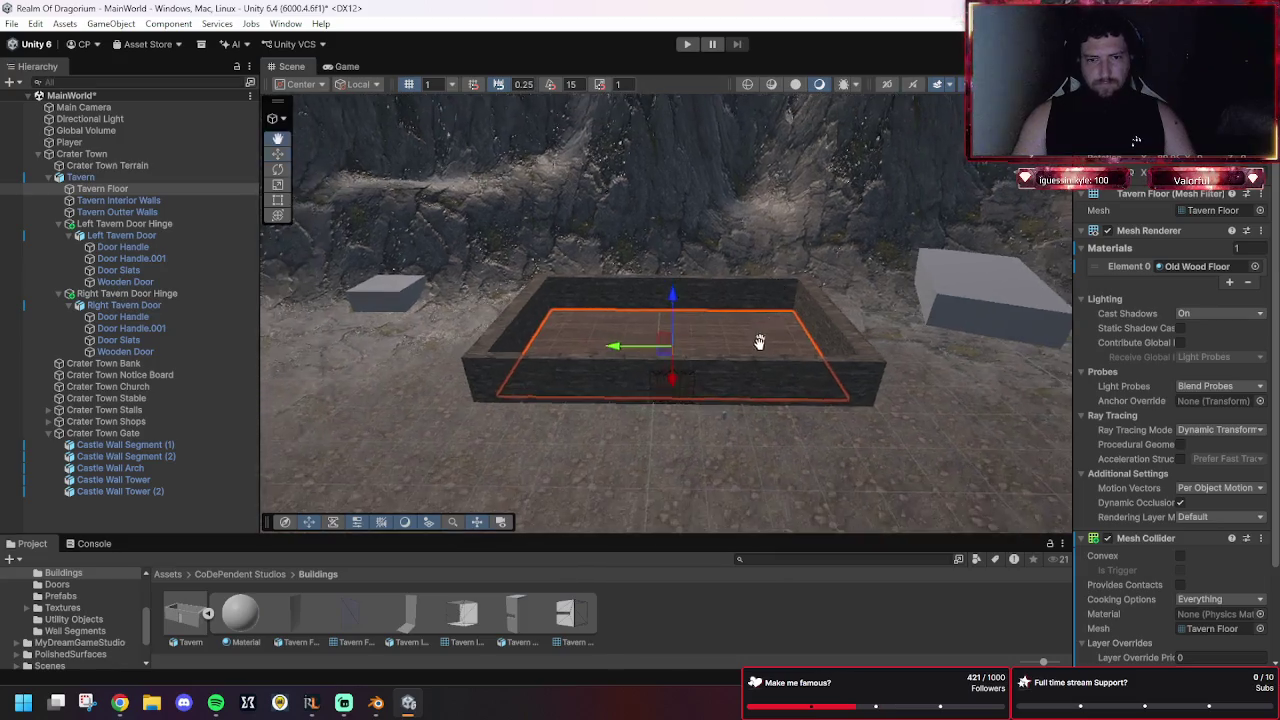
# On Crater Town Terrain's NavMesh Surface, keep Use Geometry set to Physics Colliders.
pyautogui.scroll(2, 782, 375)
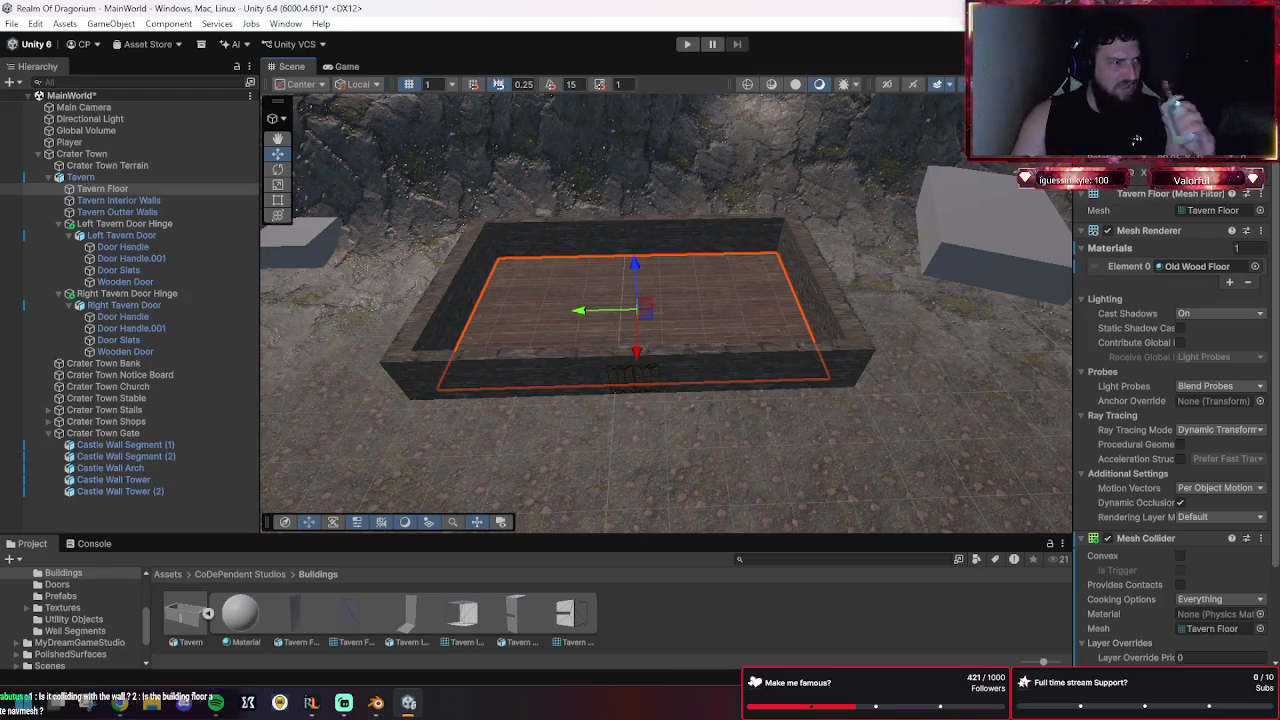
pyautogui.click(118, 166)
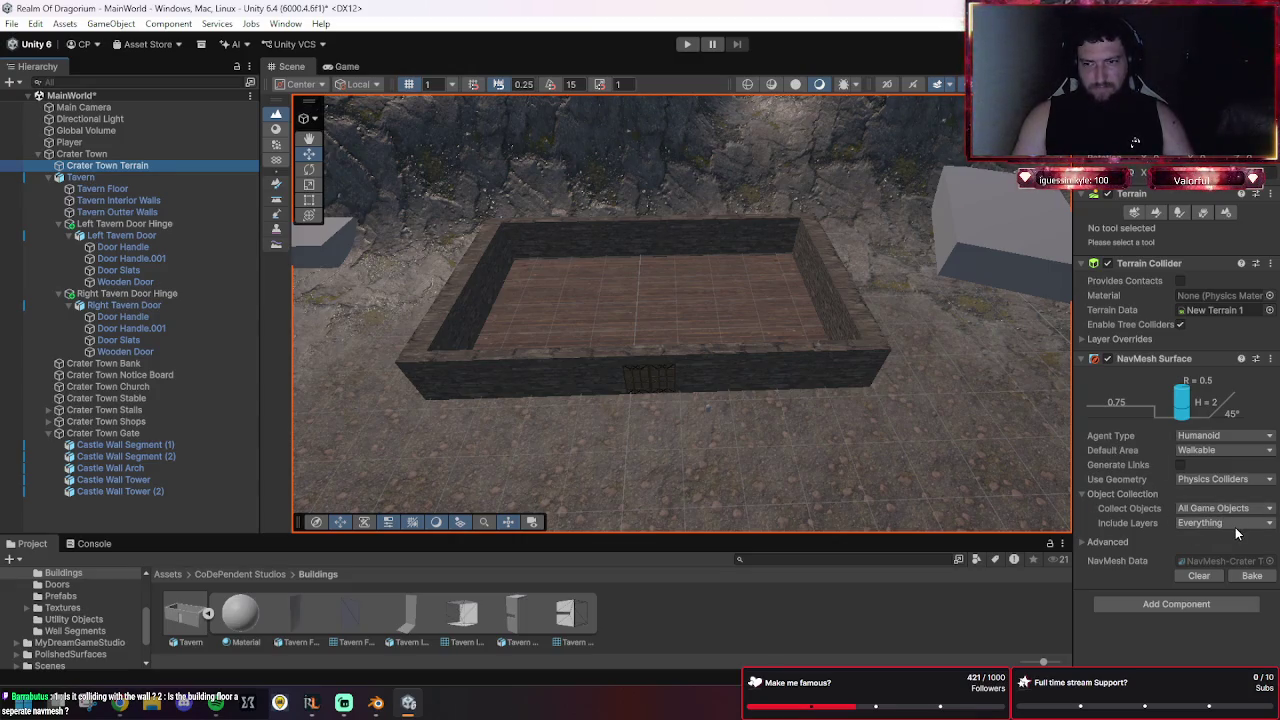
pyautogui.click(1243, 484)
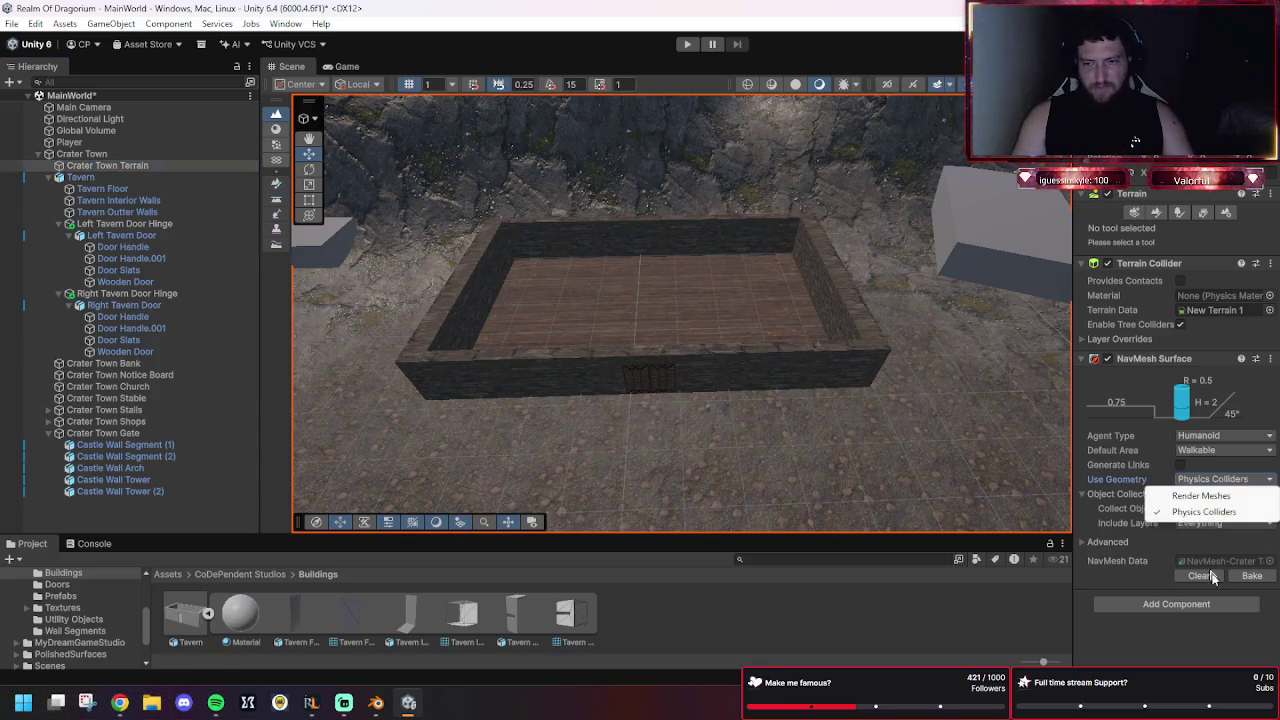
pyautogui.click(1218, 651)
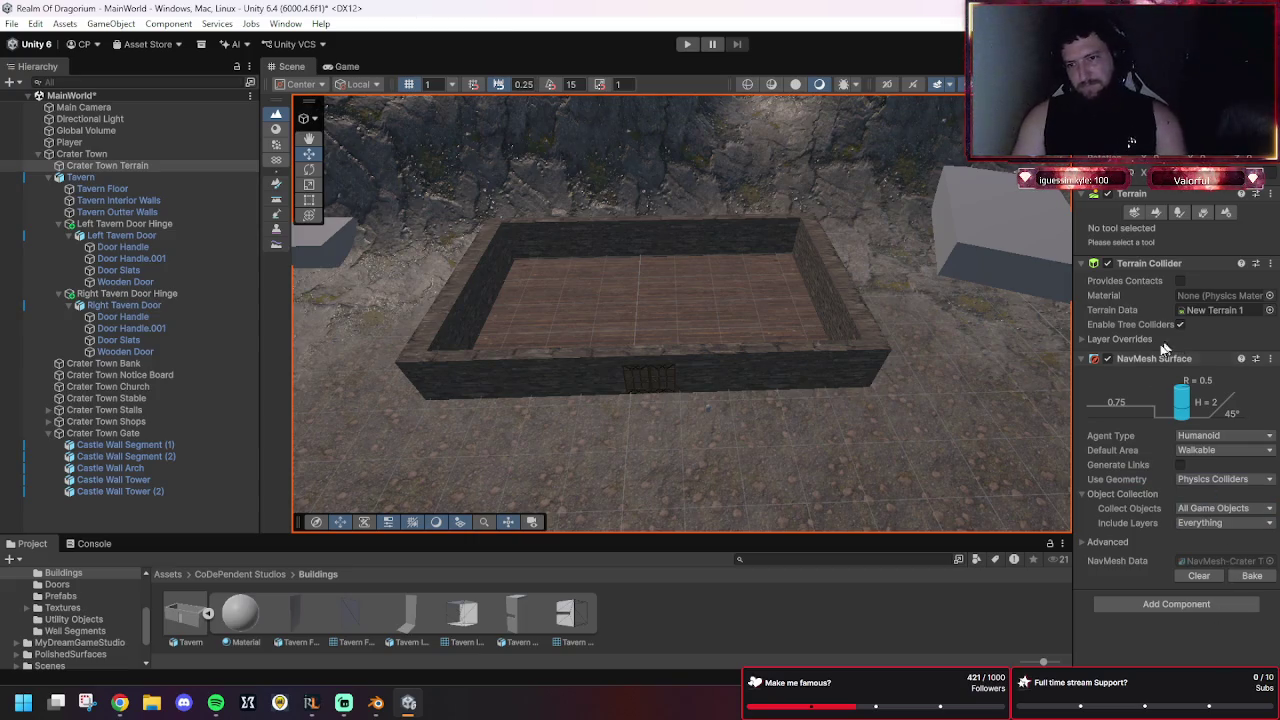
# Snip the NavMesh settings area, then select and frame the Left Tavern Door Hinge.
pyautogui.press('super+shift+s')
pyautogui.moveTo(1052, 190); pyautogui.dragTo(1172, 508)
pyautogui.moveTo(1205, 566); pyautogui.dragTo(1210, 570)
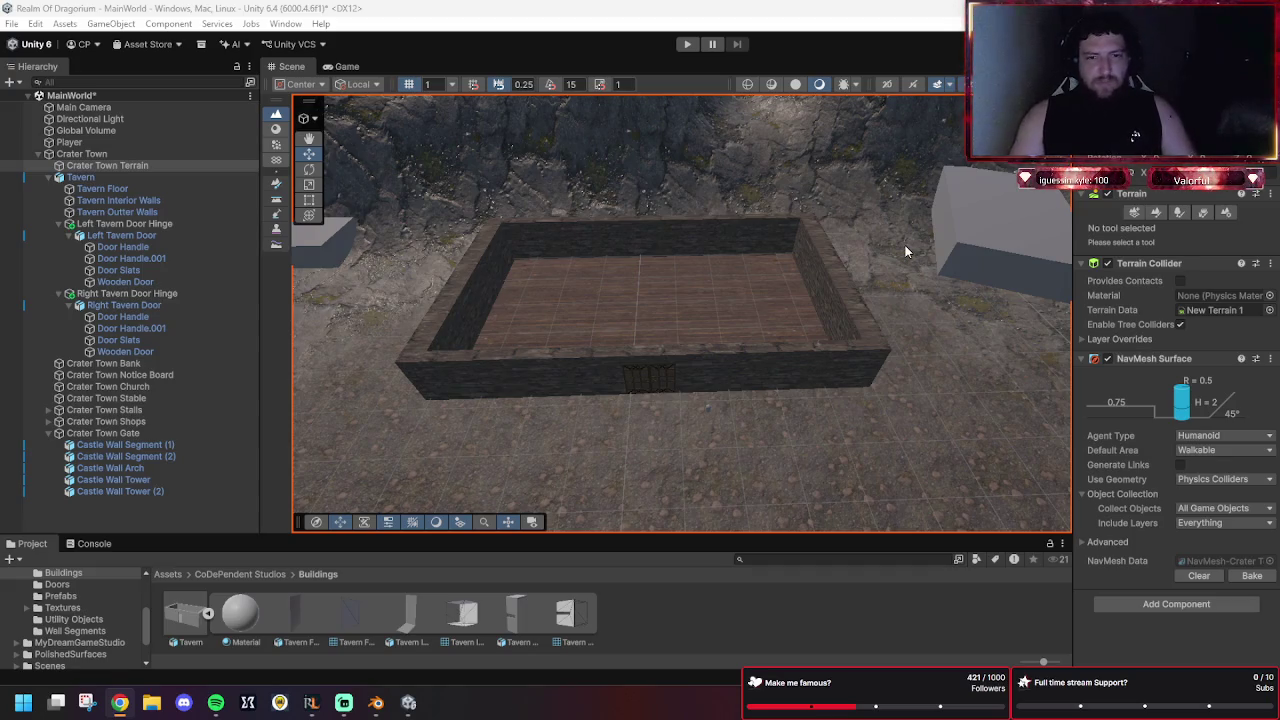
pyautogui.scroll(10, 729, 329)
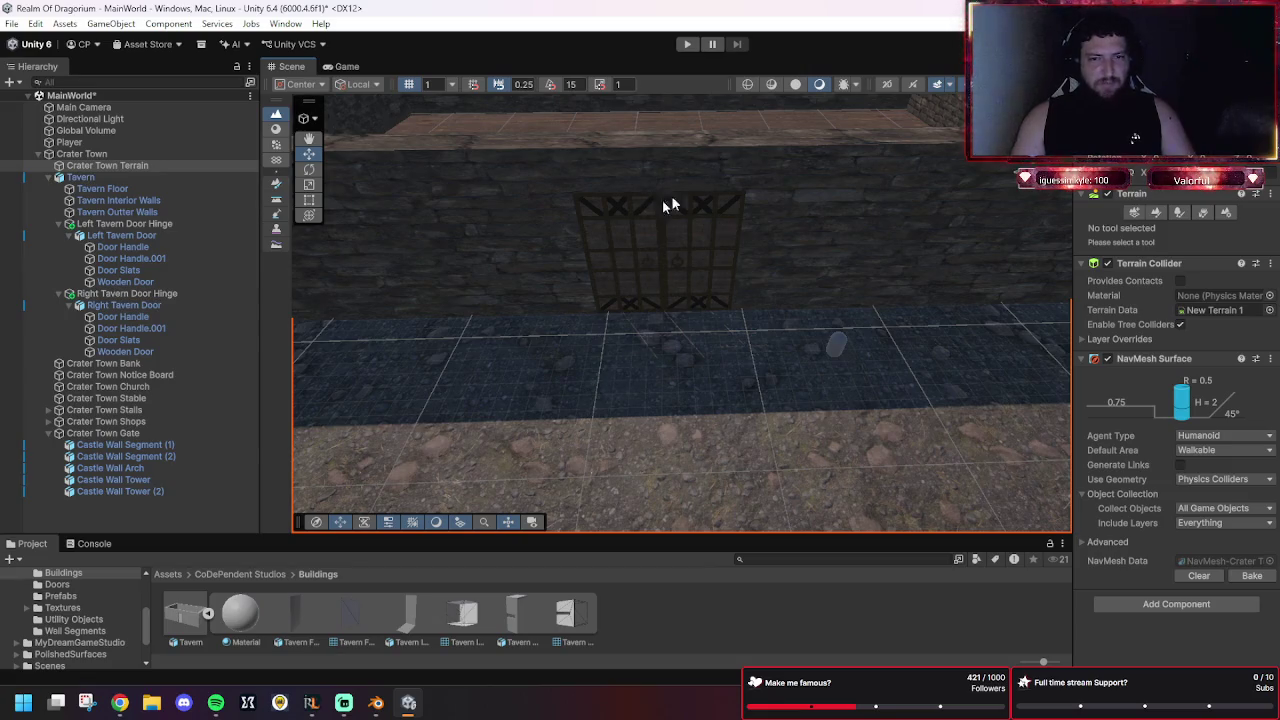
pyautogui.doubleClick(110, 224)
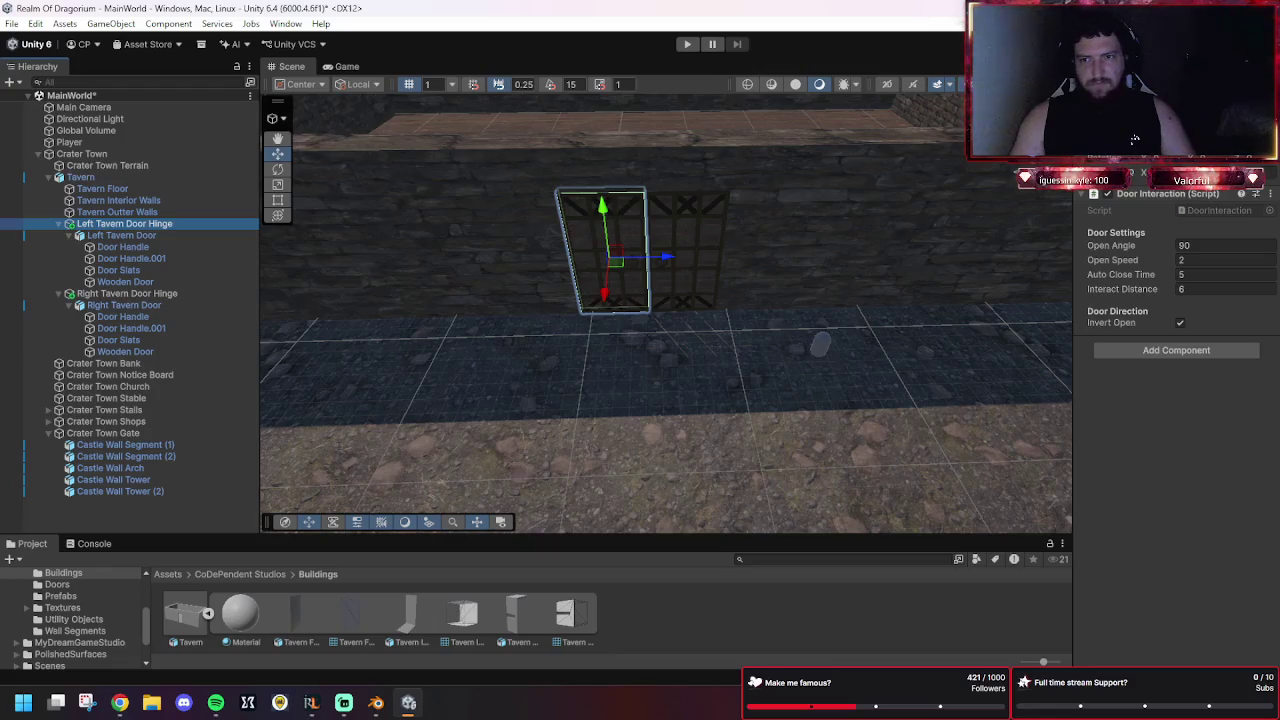
# Deactivate both the left and right tavern door hinges to expose the doorway.
pyautogui.hotkey('alt', 'shift', 'a')
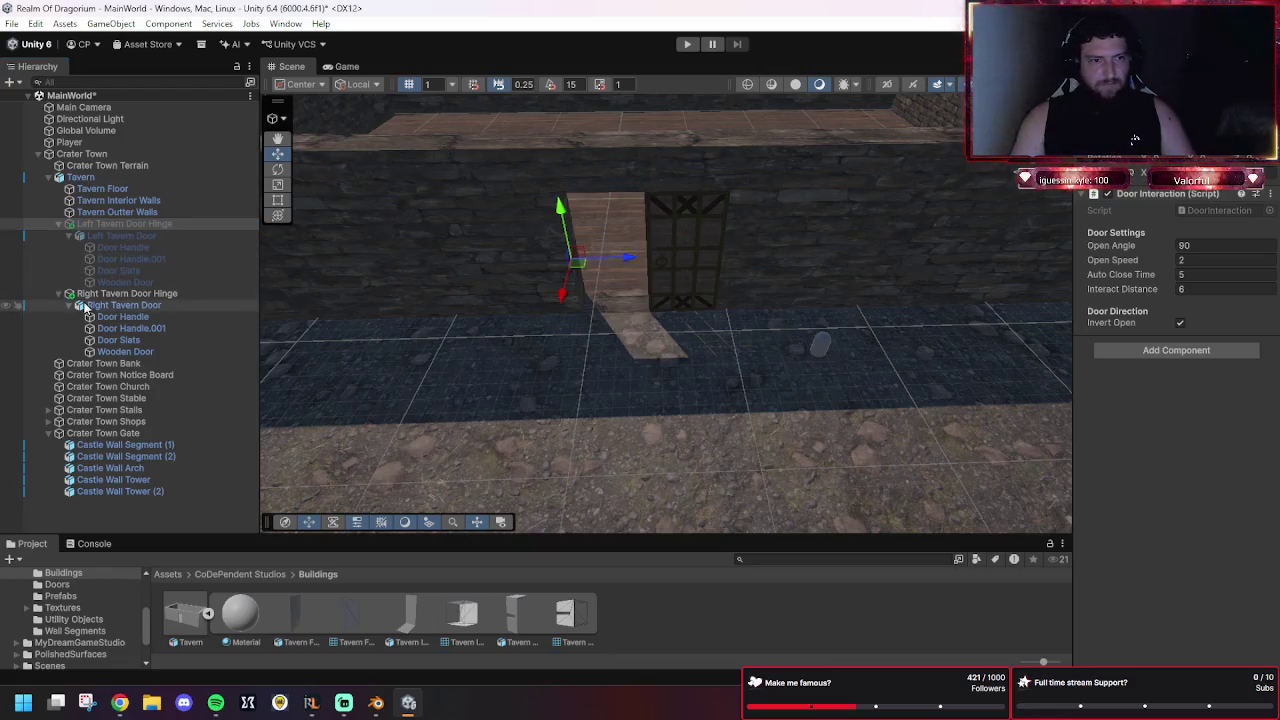
pyautogui.click(90, 294)
pyautogui.hotkey('alt', 'shift', 'a')
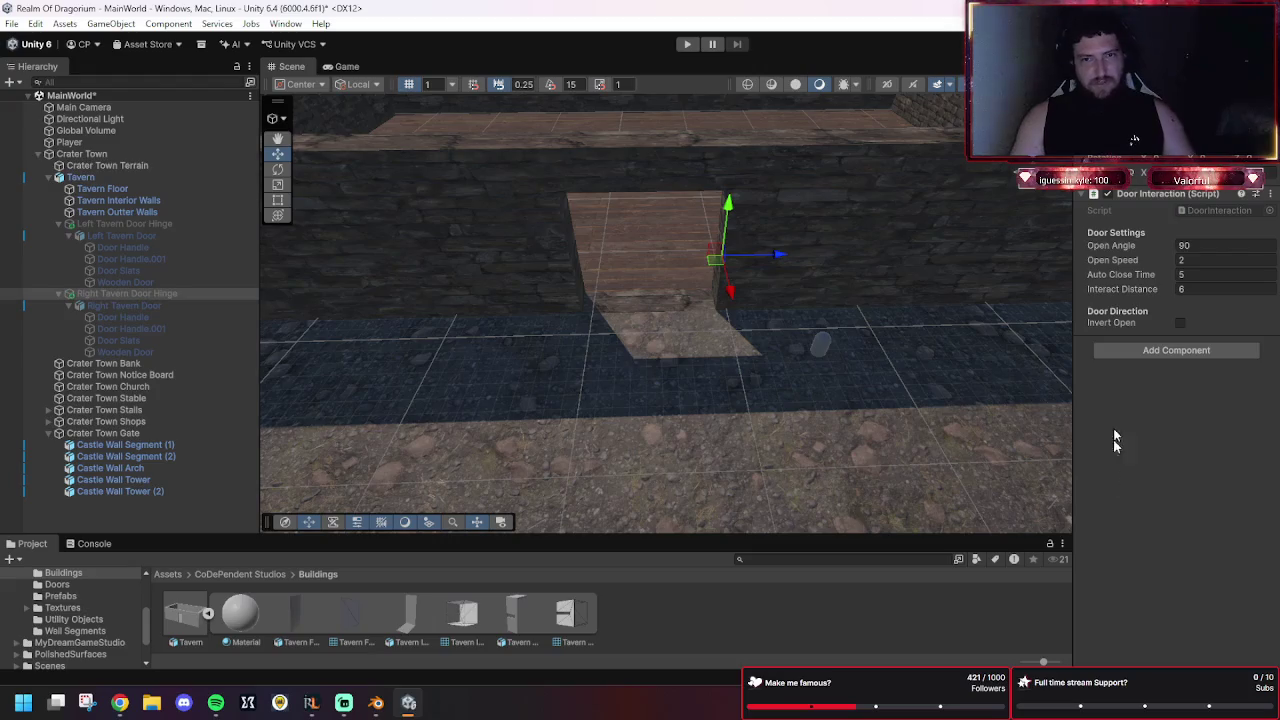
# Play-test walking the player up to the open tavern doorway, then stop Play mode.
pyautogui.click(686, 44)
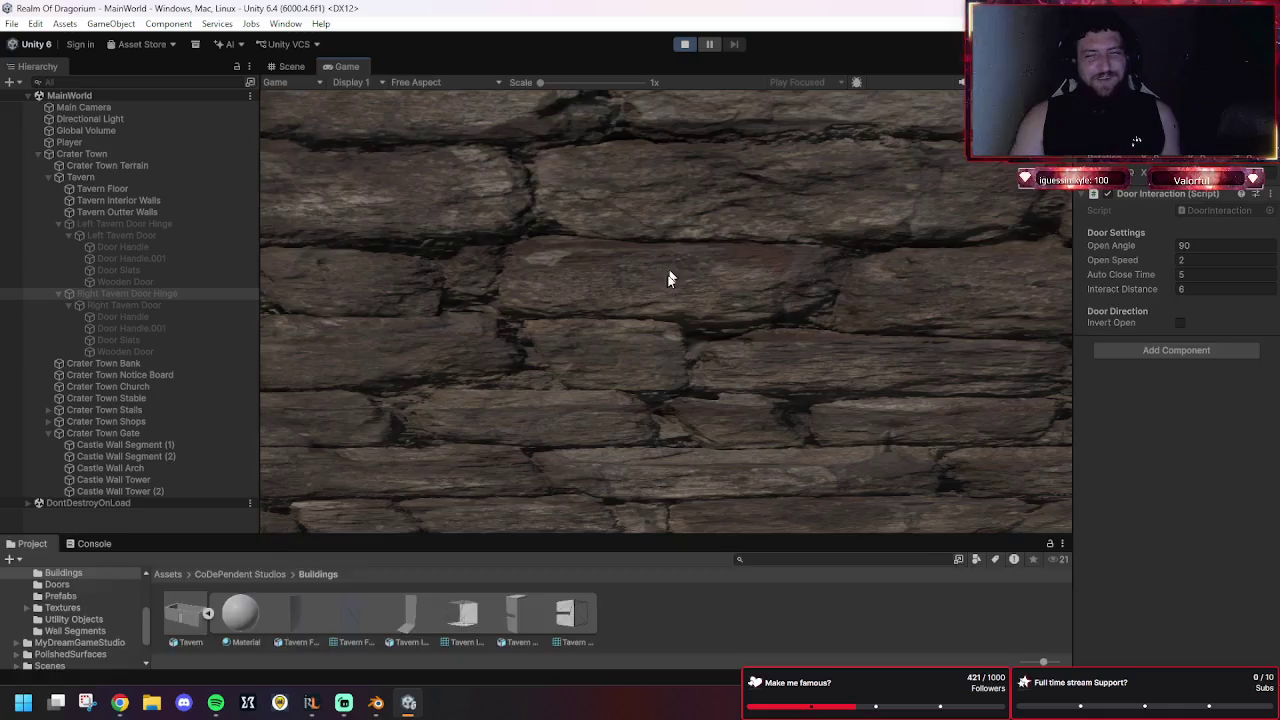
pyautogui.press('s')
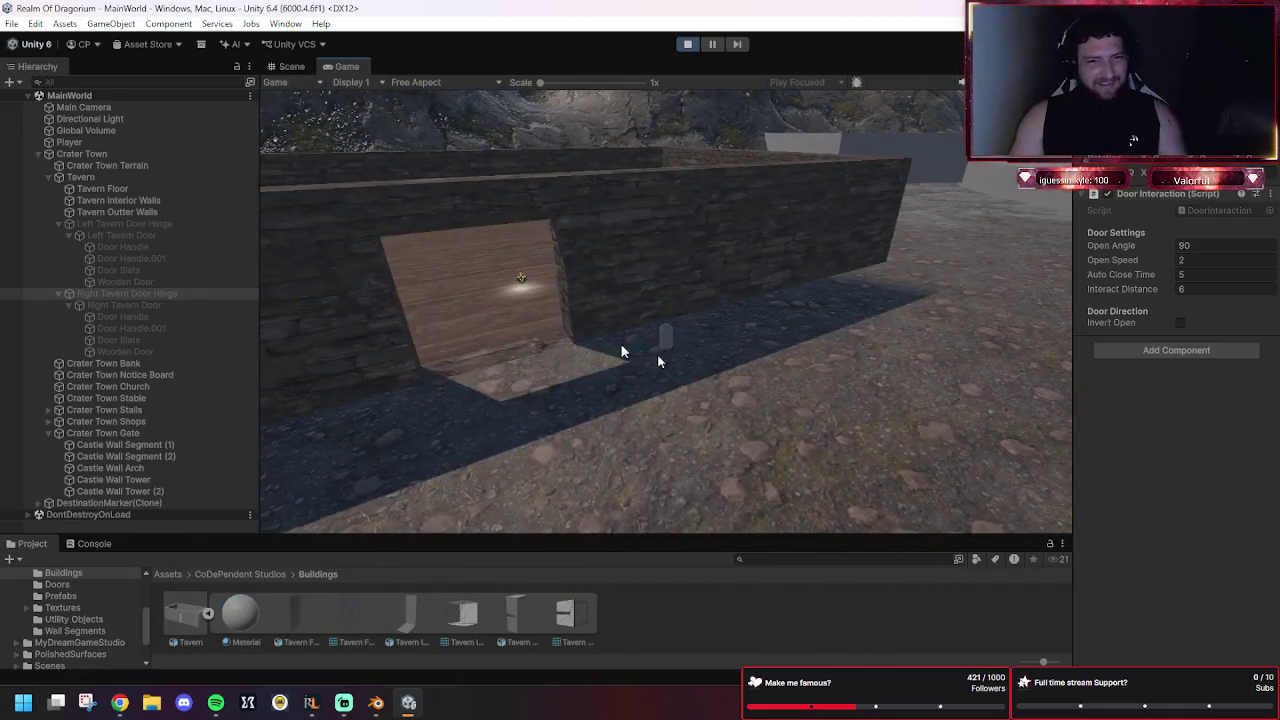
pyautogui.click(655, 325)
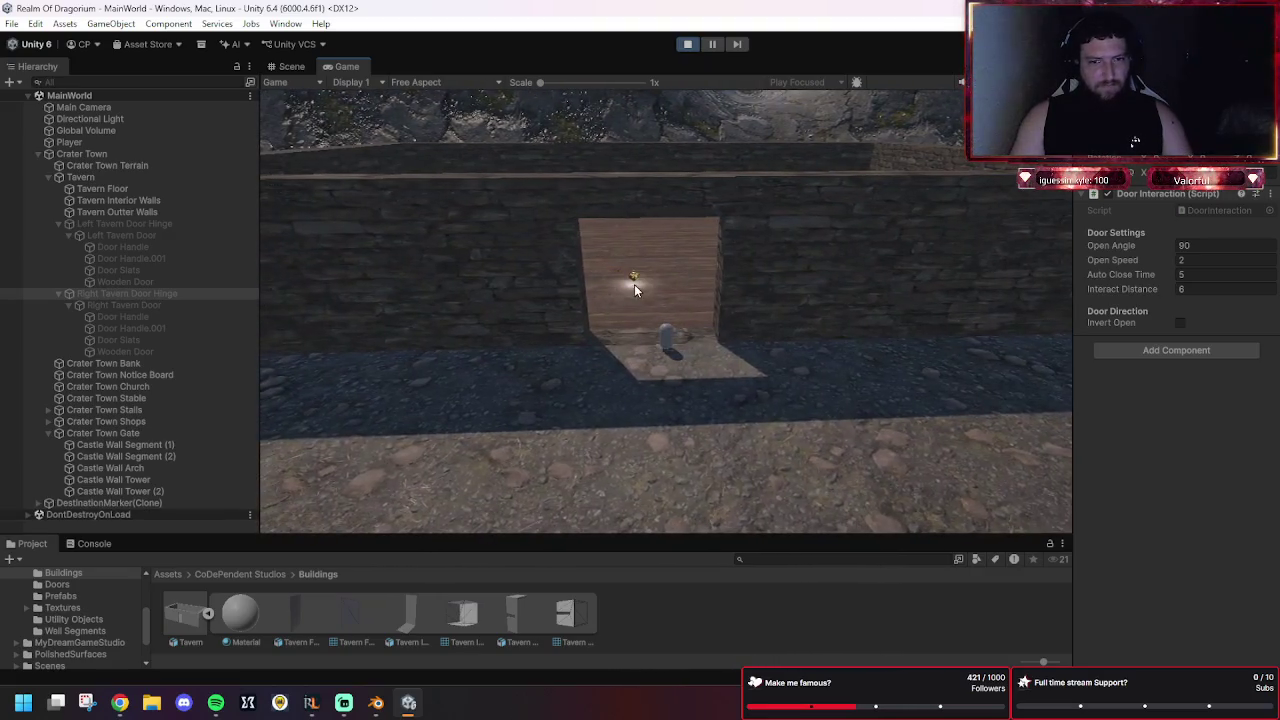
pyautogui.click(680, 298)
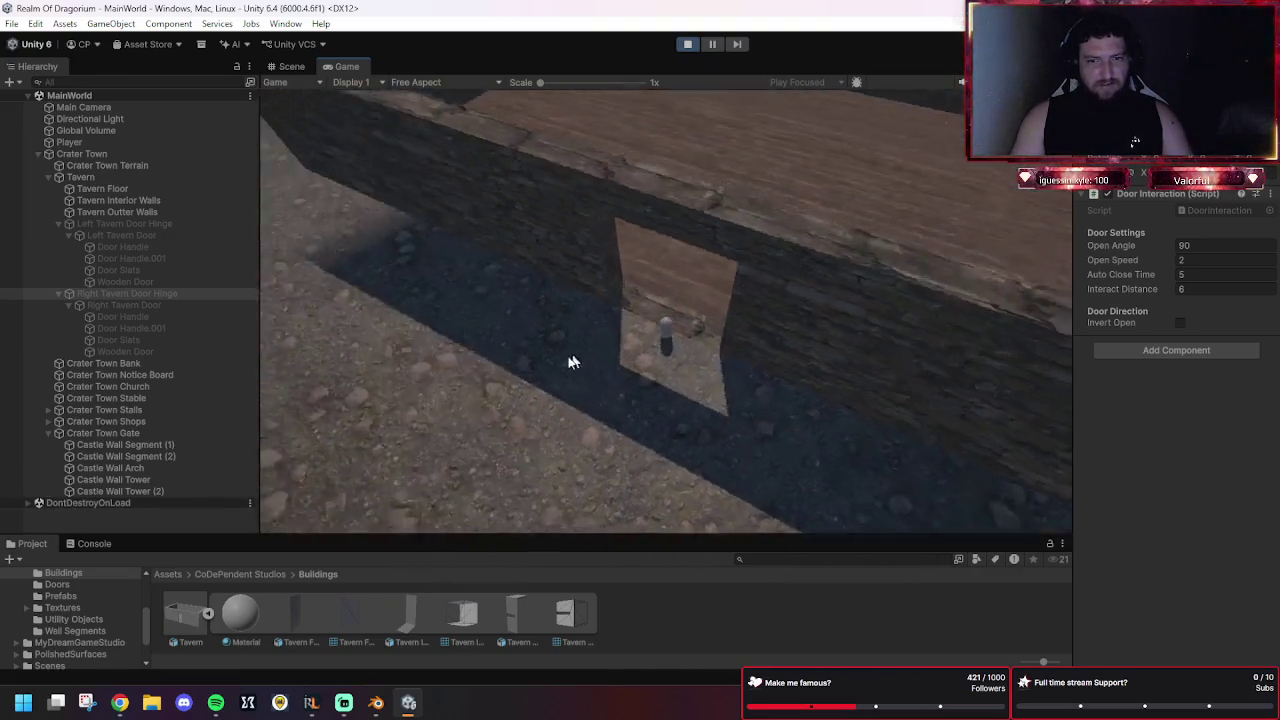
pyautogui.click(782, 292)
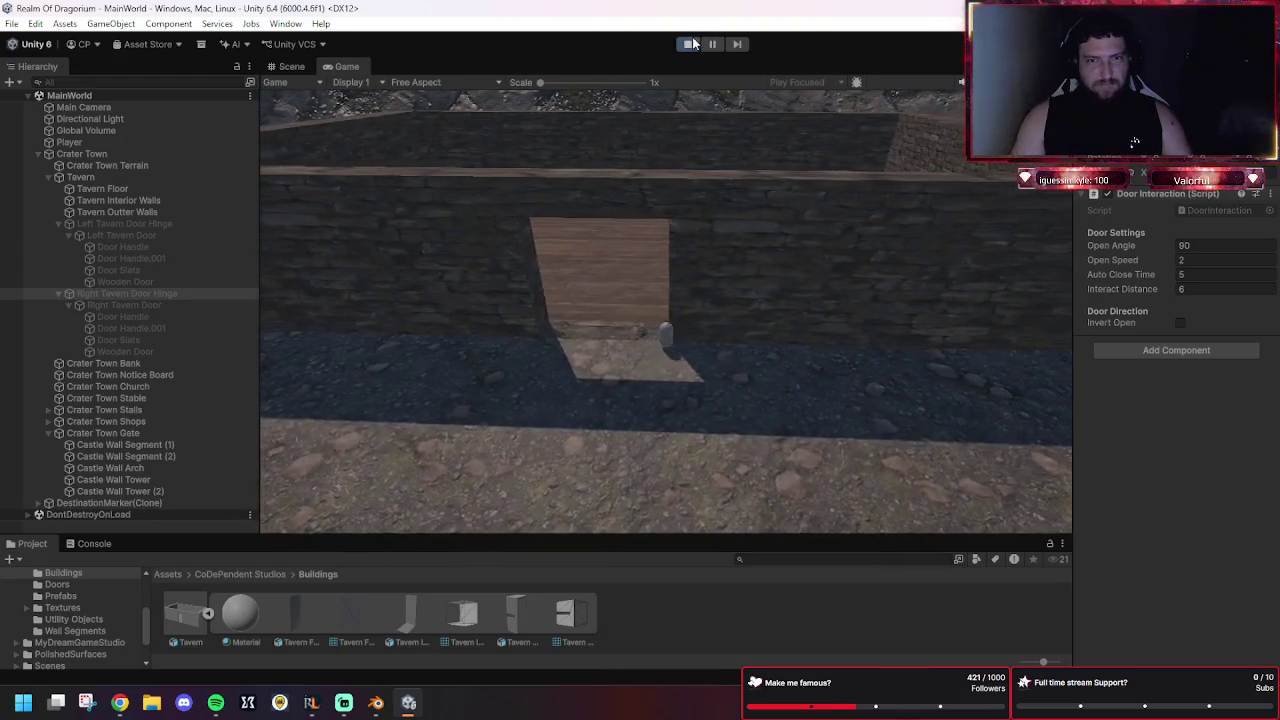
pyautogui.hotkey('ctrl', 'p')
pyautogui.click(816, 272)
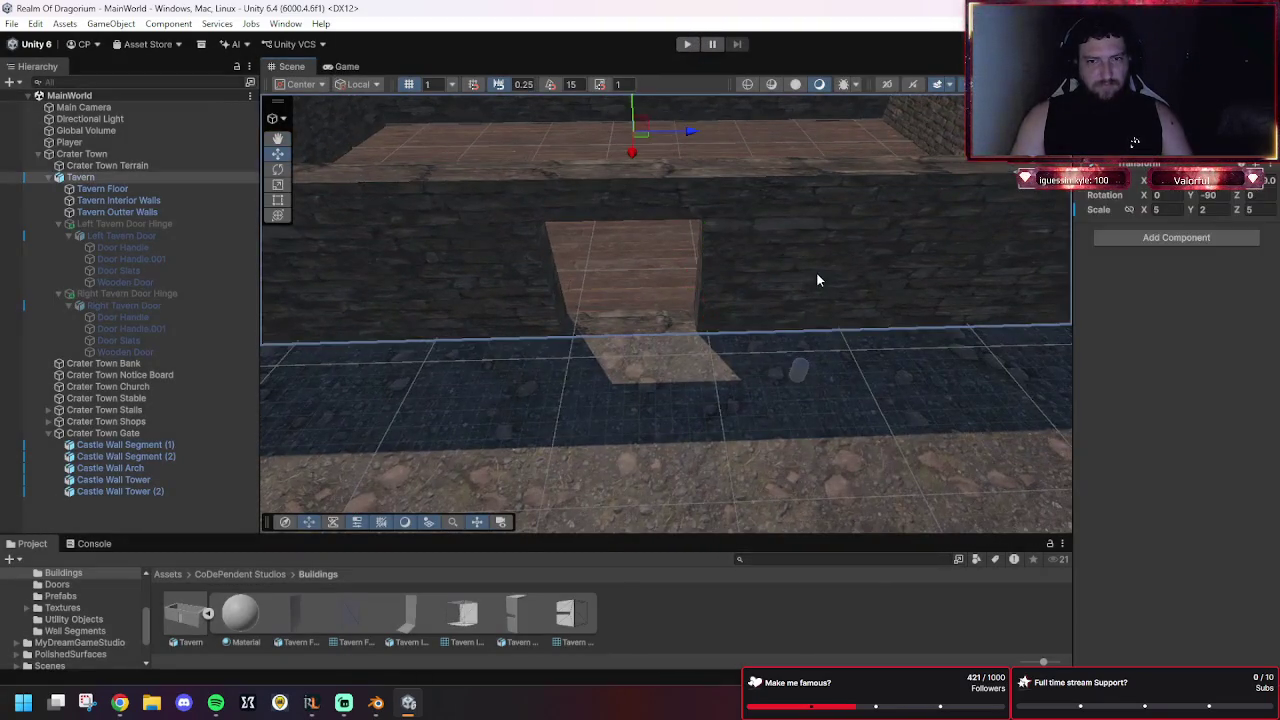
# Frame the tavern, view it from outside the doorway wall, and inspect the terrain's NavMesh Surface.
pyautogui.press('f')
pyautogui.click(783, 371)
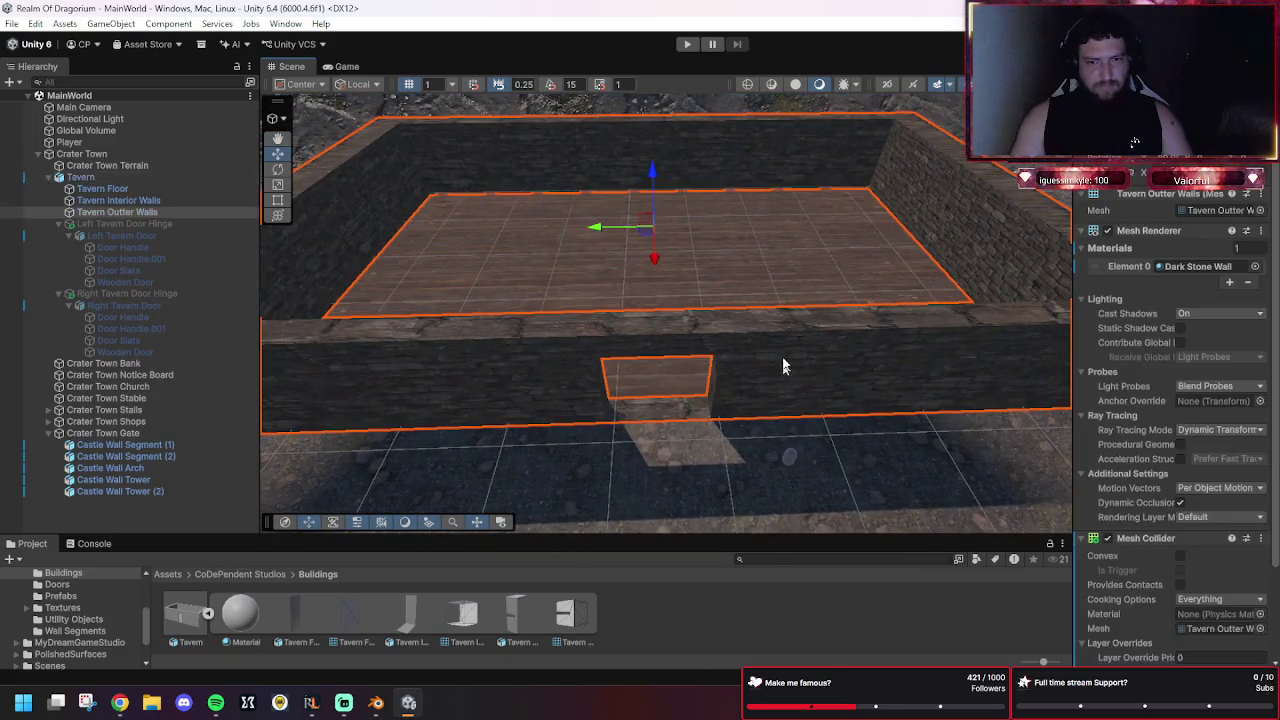
pyautogui.scroll(-5, 709, 263)
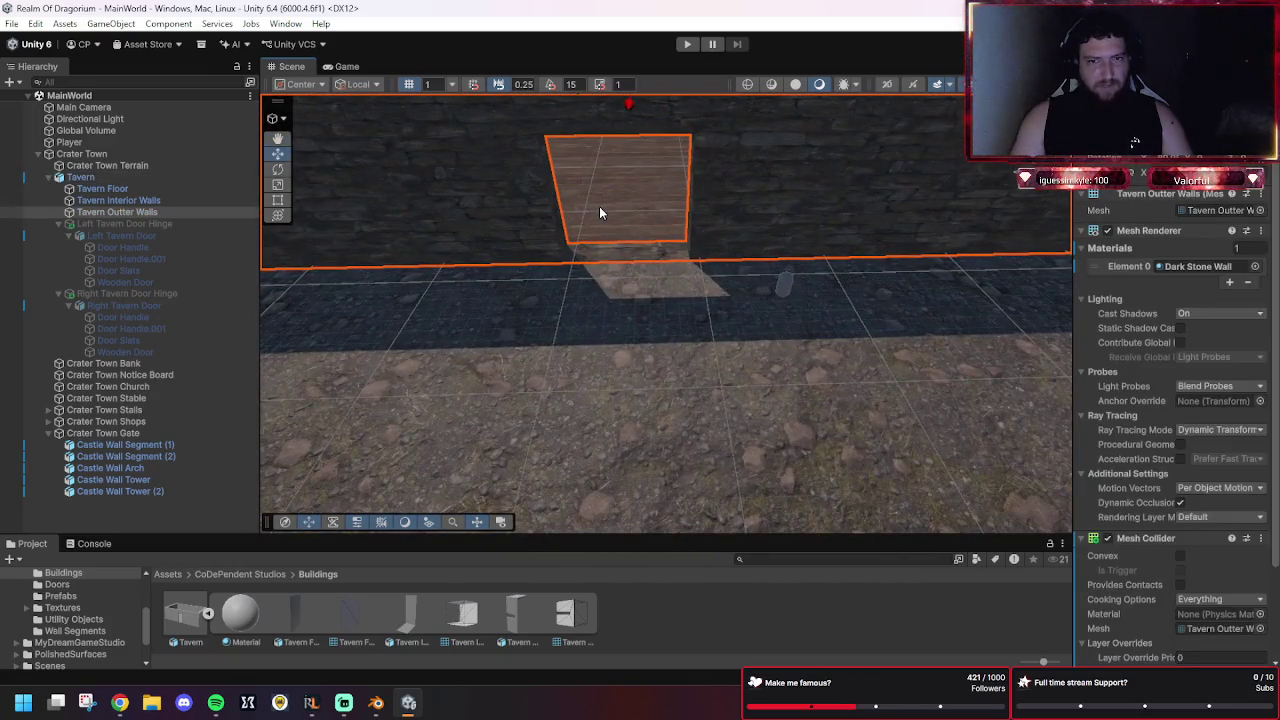
pyautogui.click(599, 208)
pyautogui.scroll(-5, 600, 212)
pyautogui.click(744, 330)
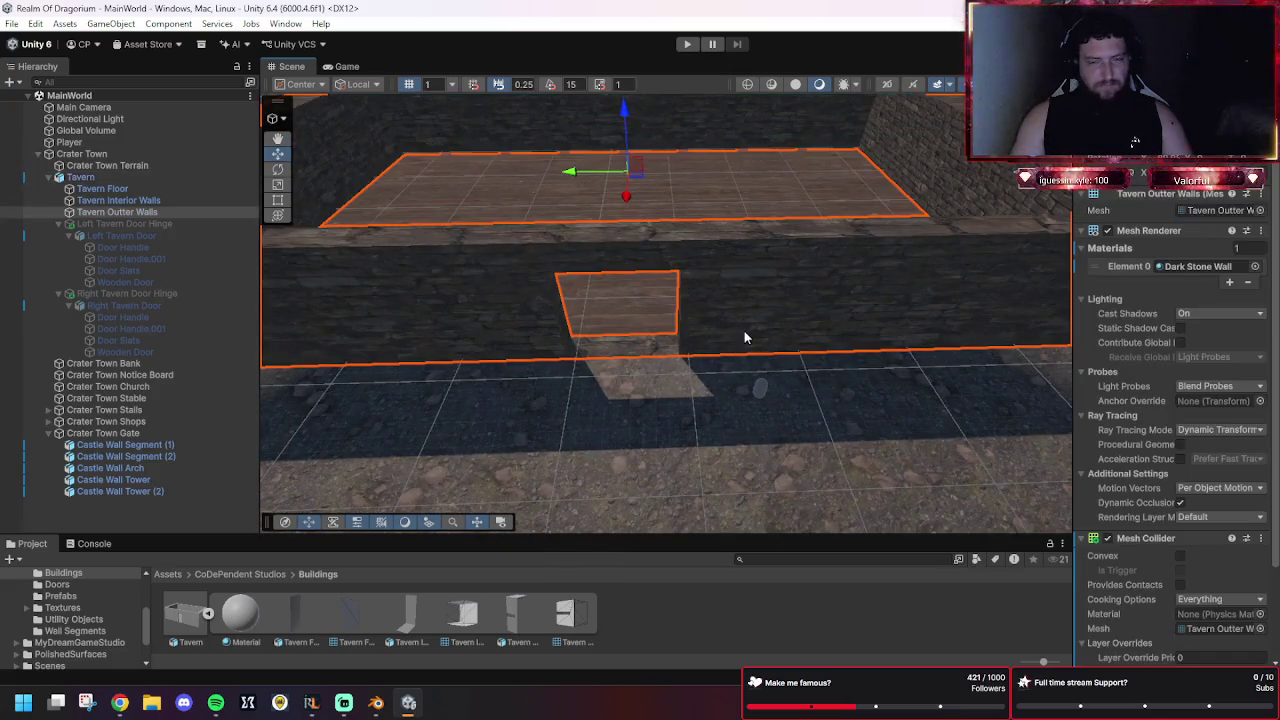
pyautogui.scroll(-2, 686, 383)
pyautogui.moveTo(686, 383)
pyautogui.mouseDown()
pyautogui.moveTo(756, 403)
pyautogui.moveTo(528, 351)
pyautogui.moveTo(774, 405)
pyautogui.moveTo(743, 336)
pyautogui.mouseUp()
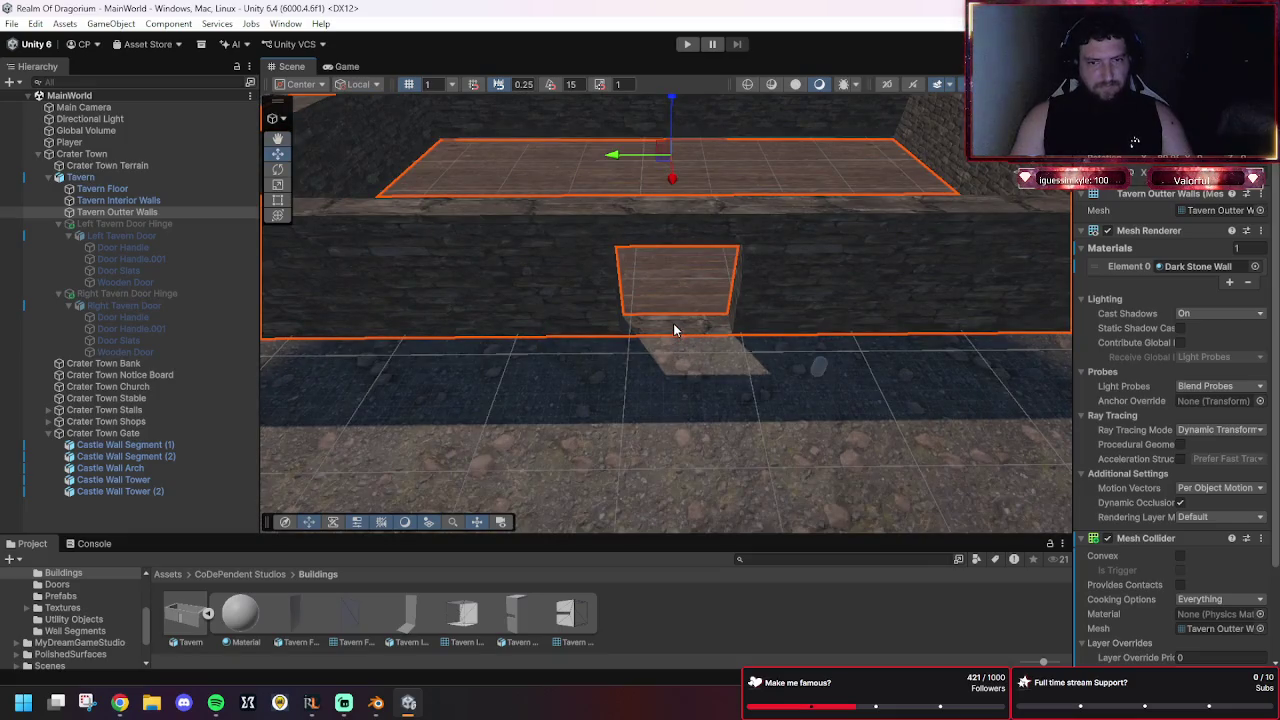
pyautogui.click(689, 390)
pyautogui.click(689, 297)
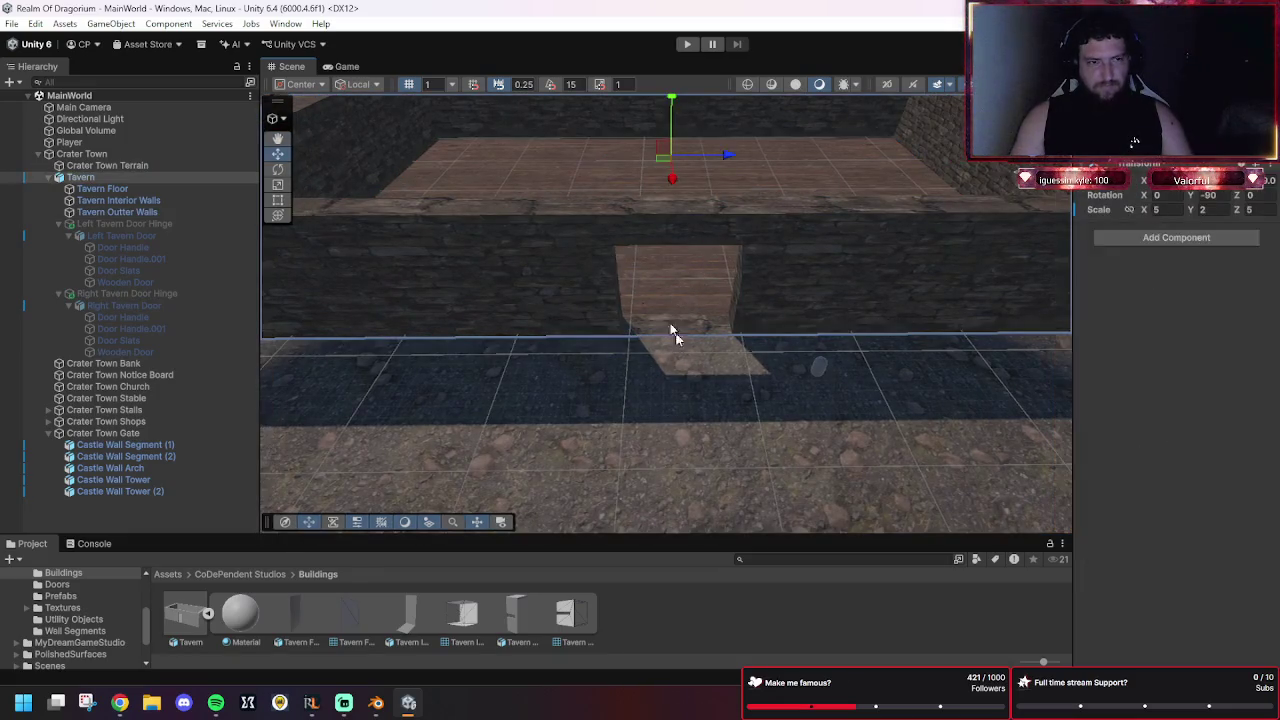
# Move the Player capsule to the tavern door and start a play test.
pyautogui.click(68, 142)
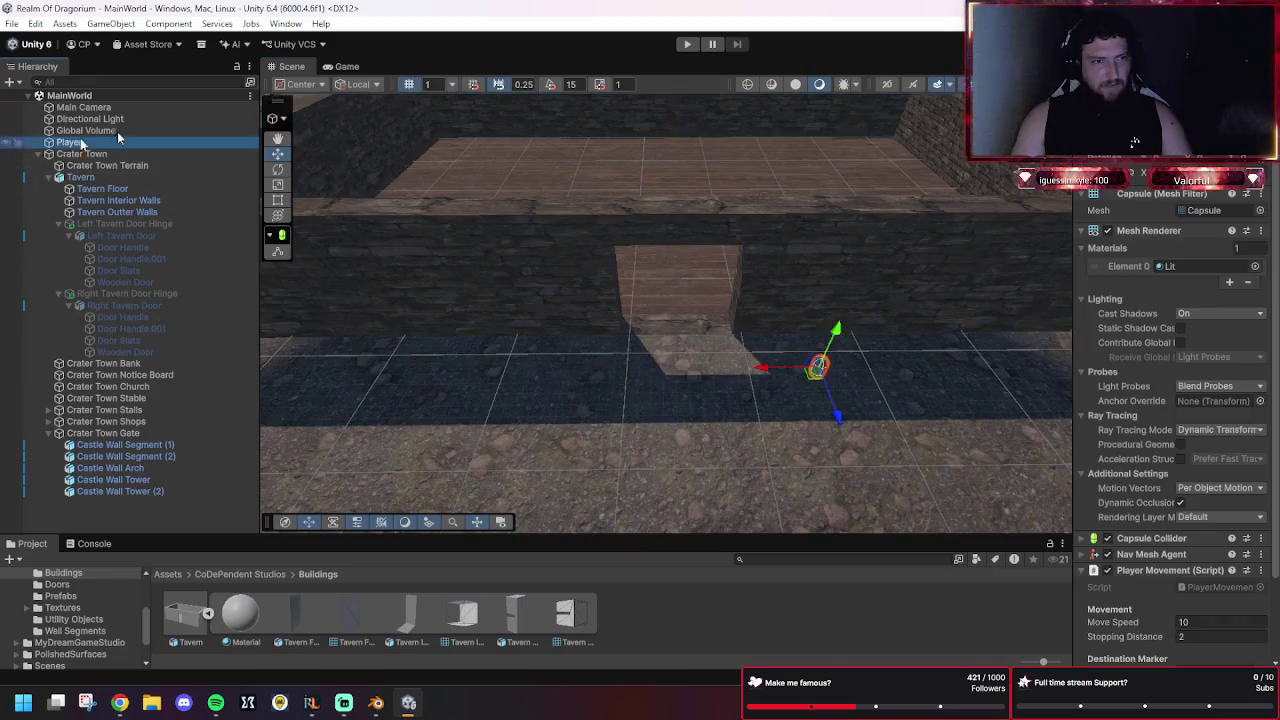
pyautogui.moveTo(818, 364); pyautogui.dragTo(701, 259)
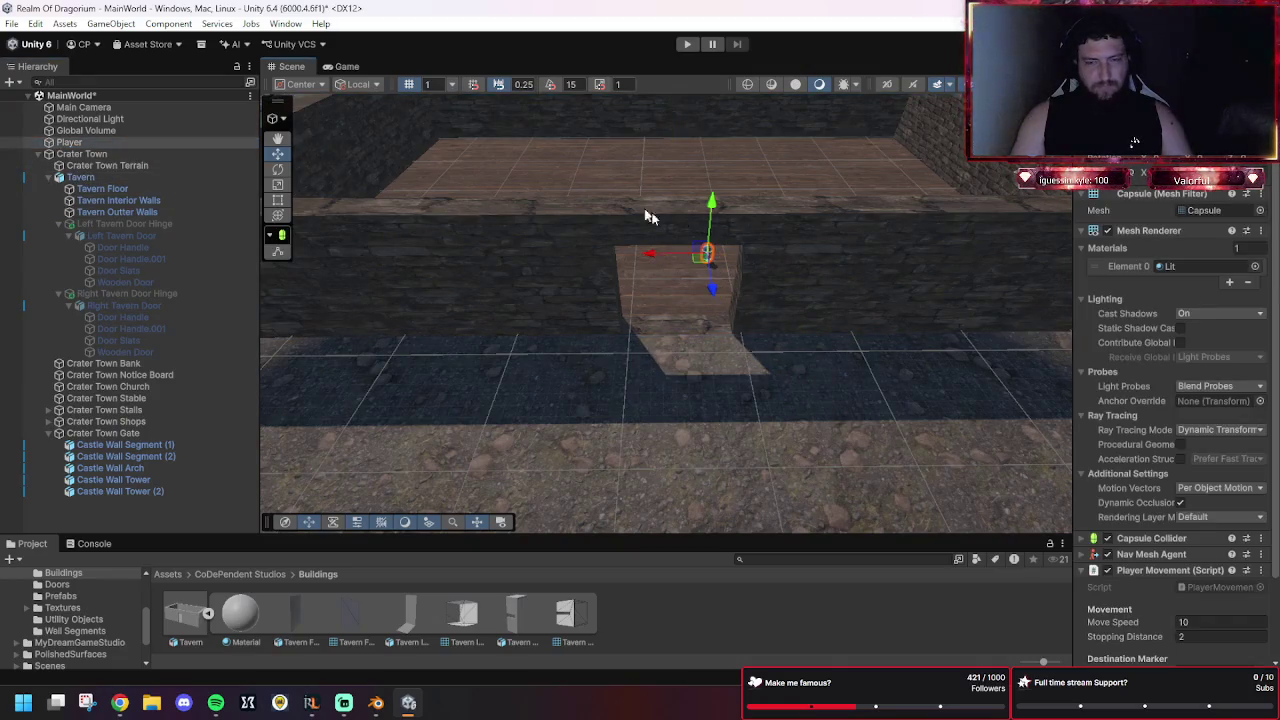
pyautogui.click(686, 44)
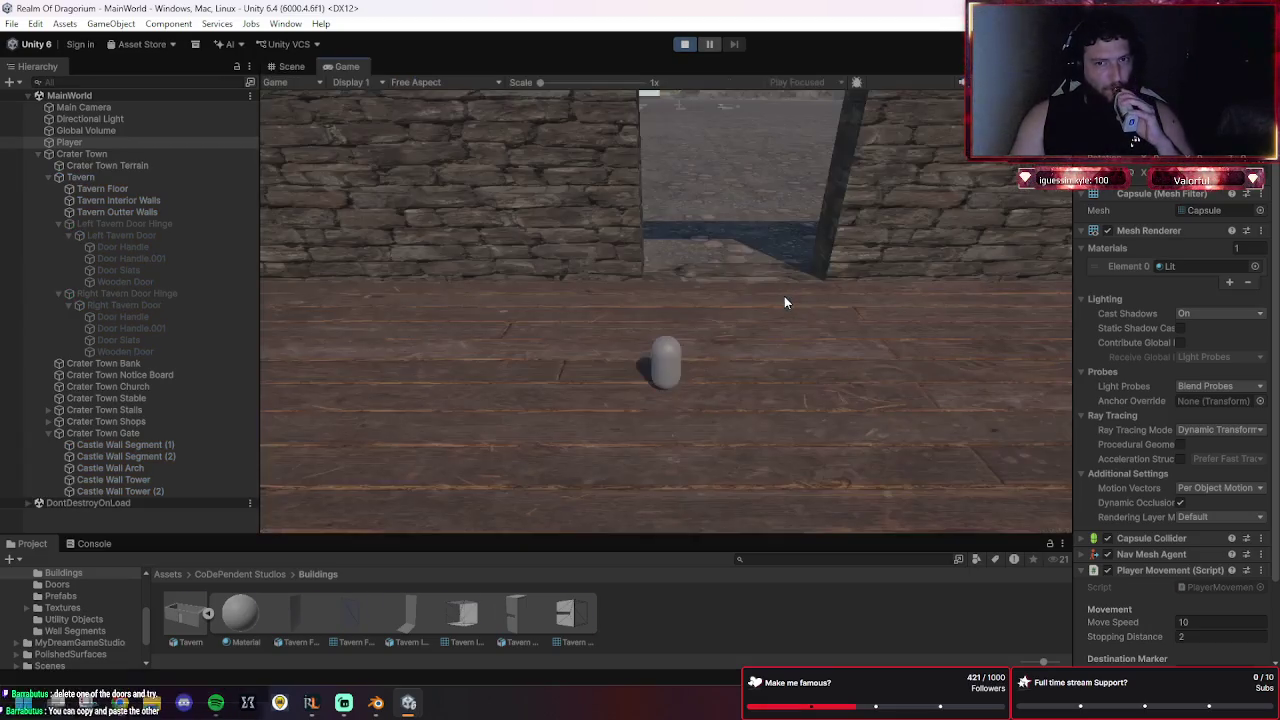
# Walk the player across the tavern floor into the doorway.
pyautogui.click(796, 382)
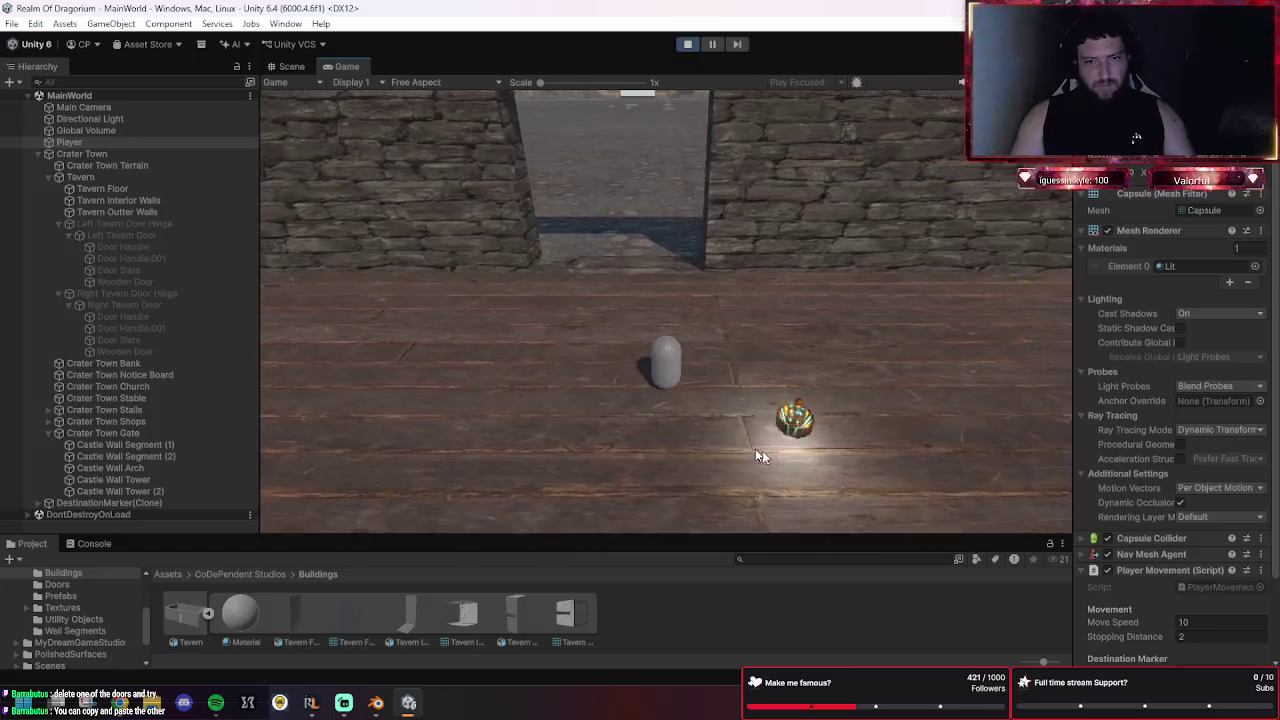
pyautogui.click(528, 275)
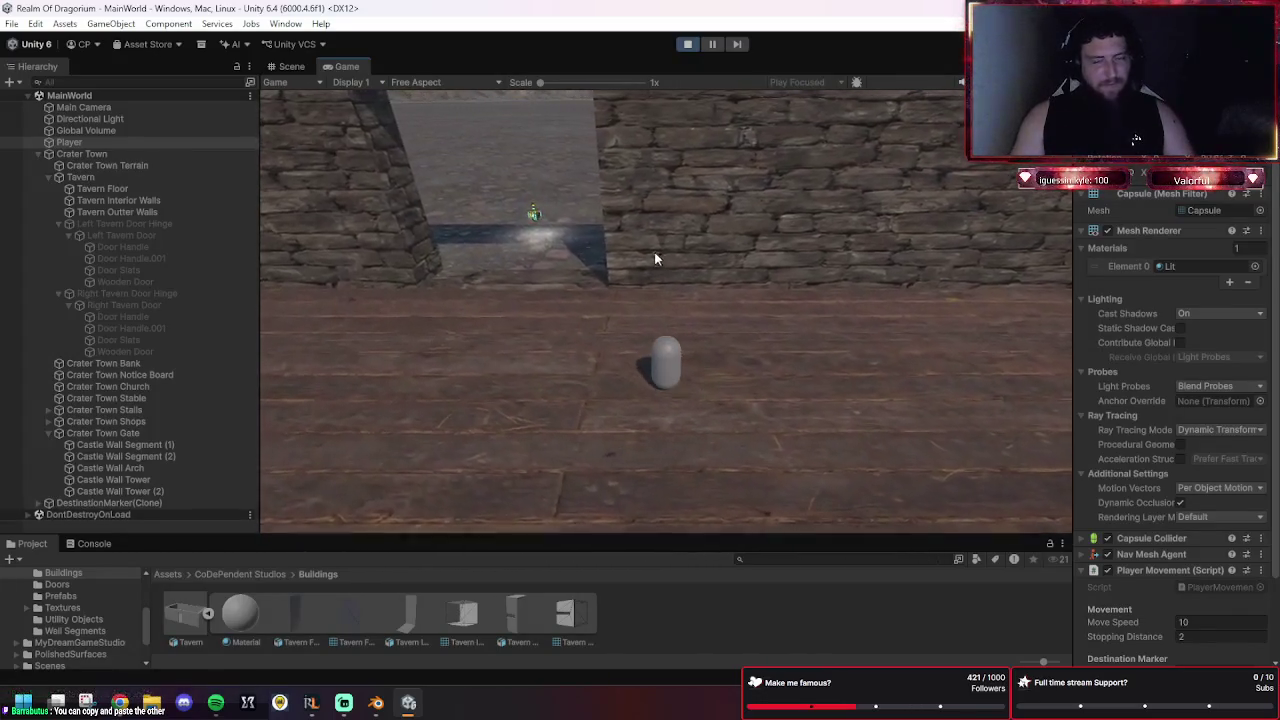
pyautogui.click(696, 279)
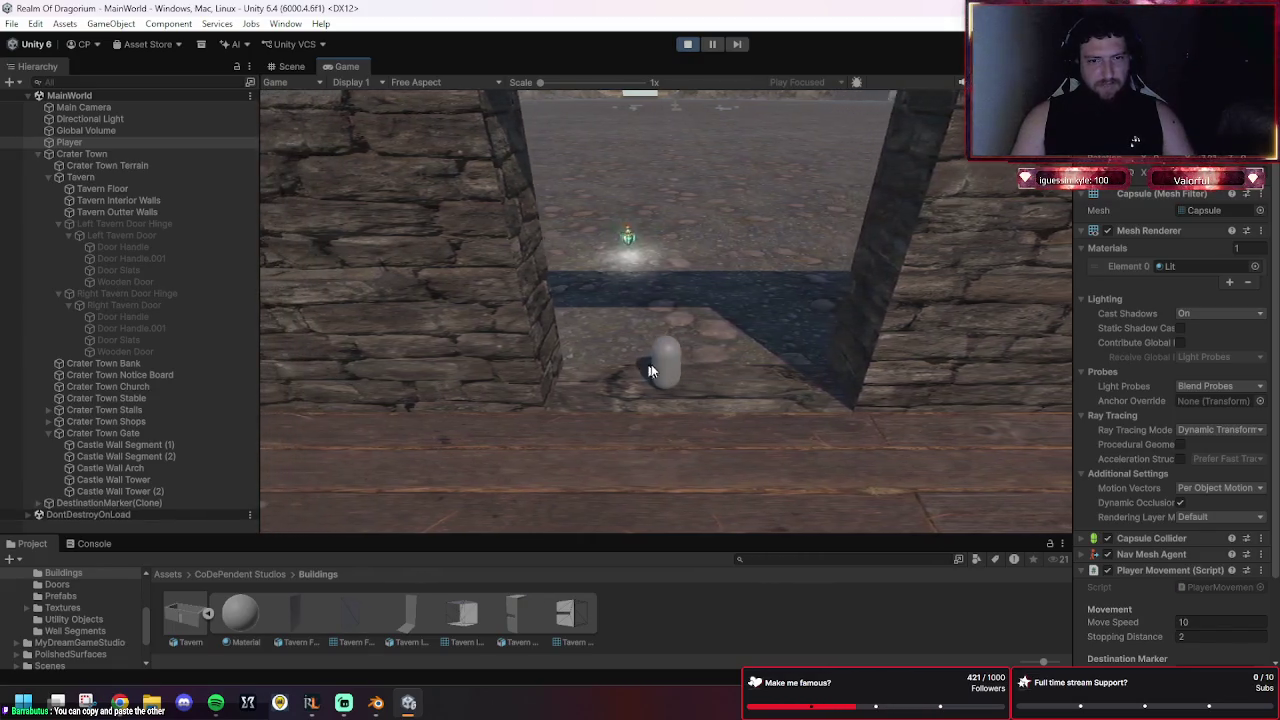
pyautogui.click(800, 305)
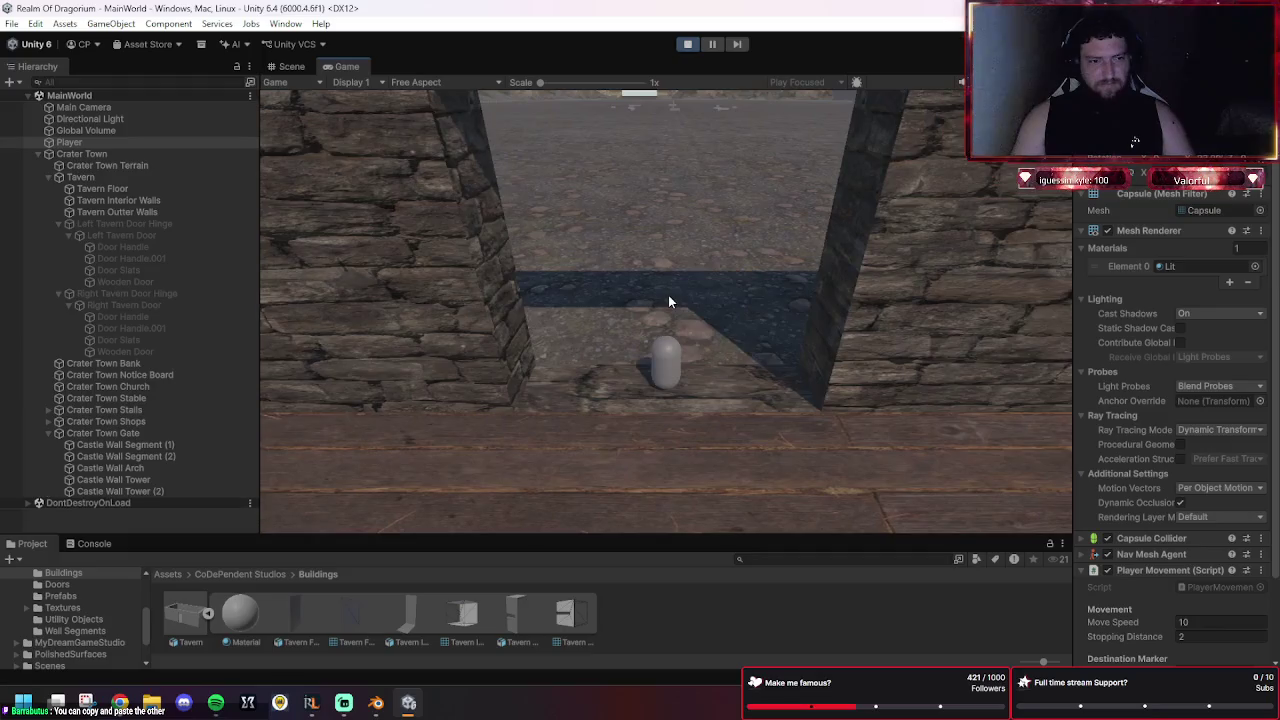
# Enable the Left and Right Tavern Door Hinges so the doors can swing open.
pyautogui.click(118, 223)
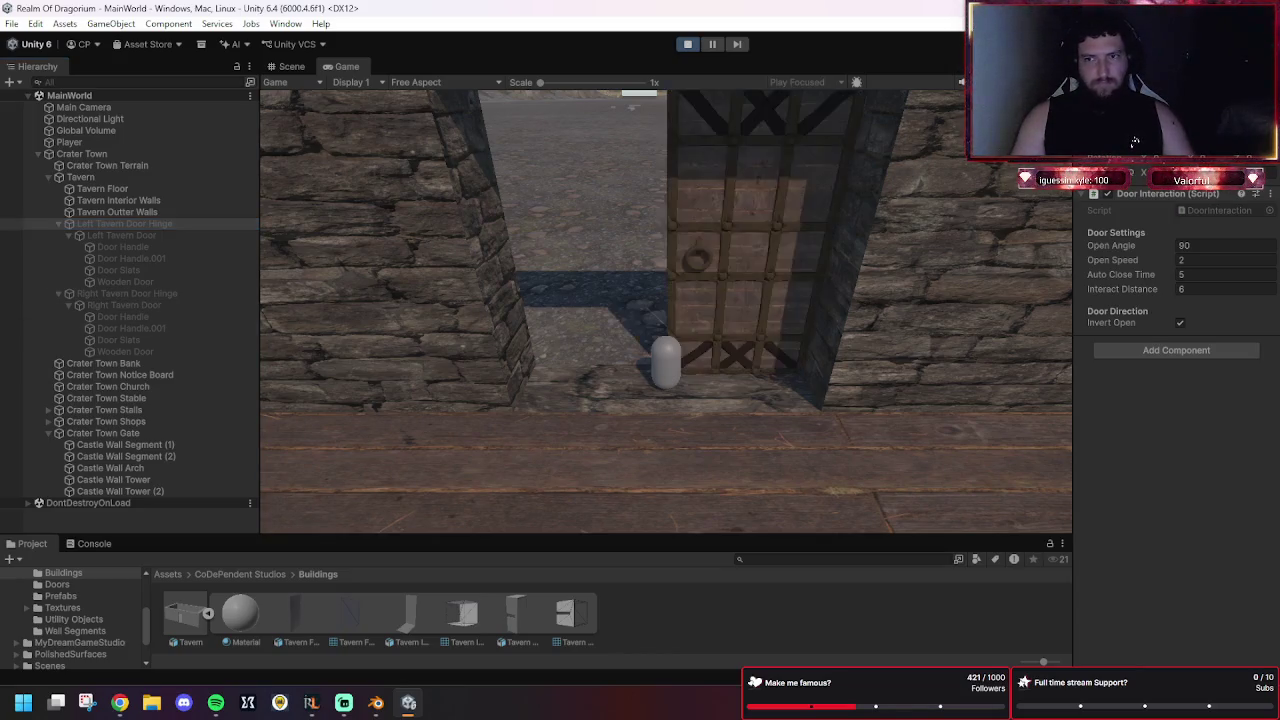
pyautogui.click(127, 293)
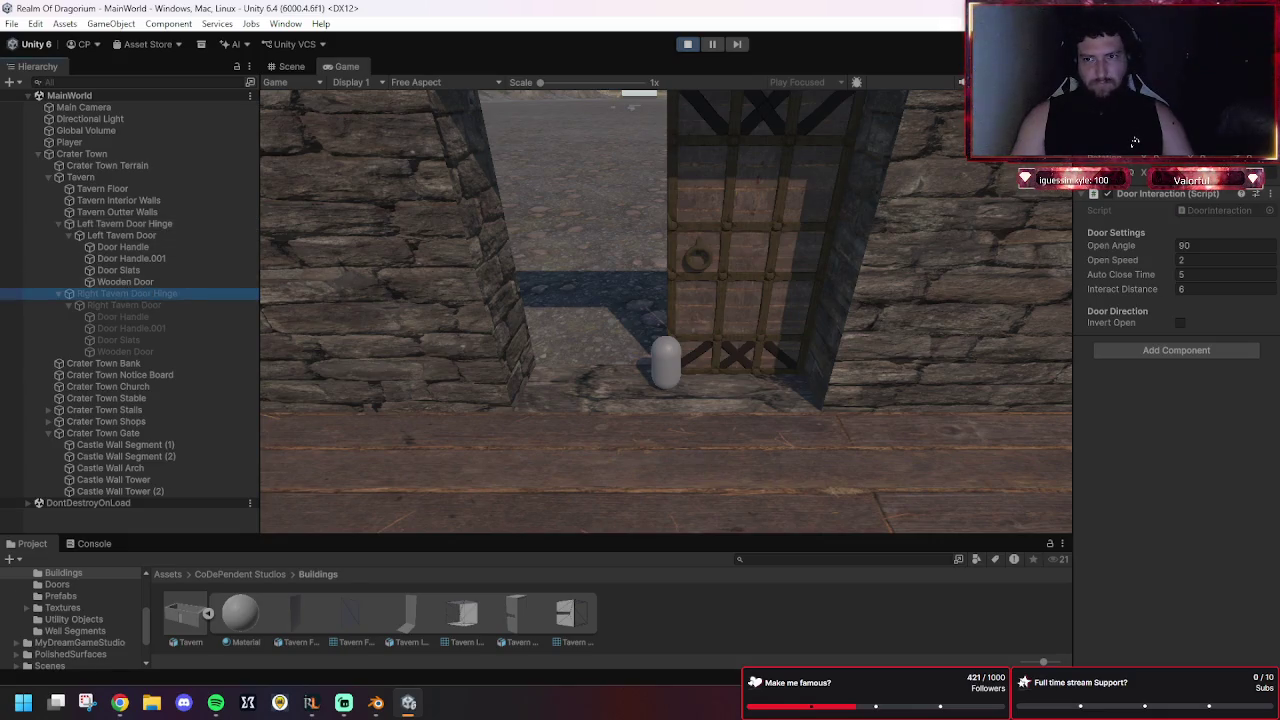
pyautogui.press('w')
pyautogui.press('e')
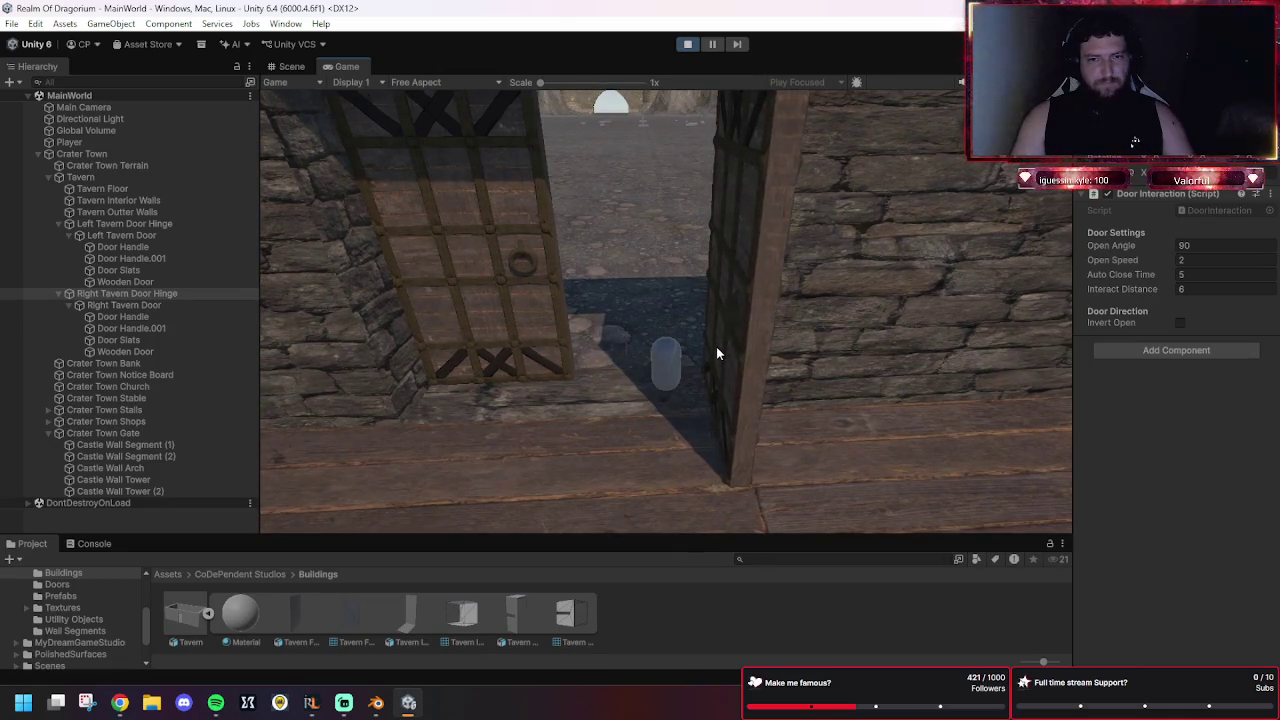
# Walk the player through the opening doors and back, then exit Play mode.
pyautogui.click(672, 484)
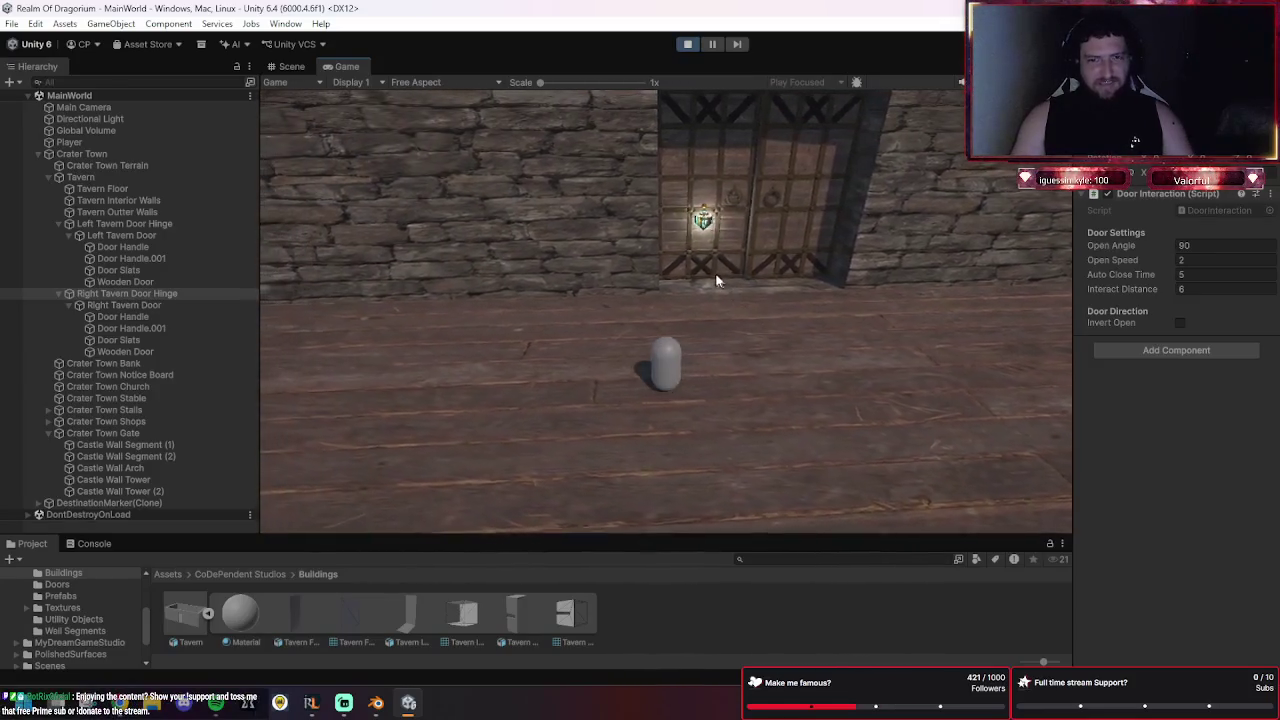
pyautogui.click(778, 313)
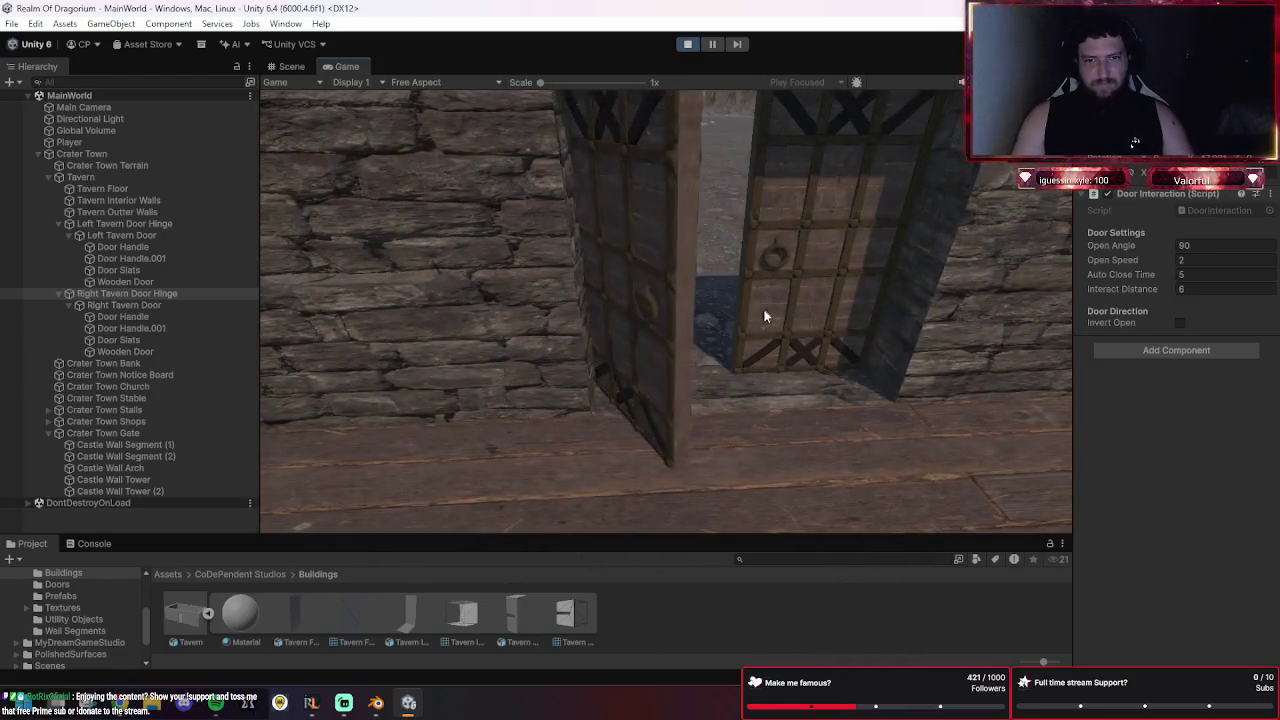
pyautogui.click(710, 440)
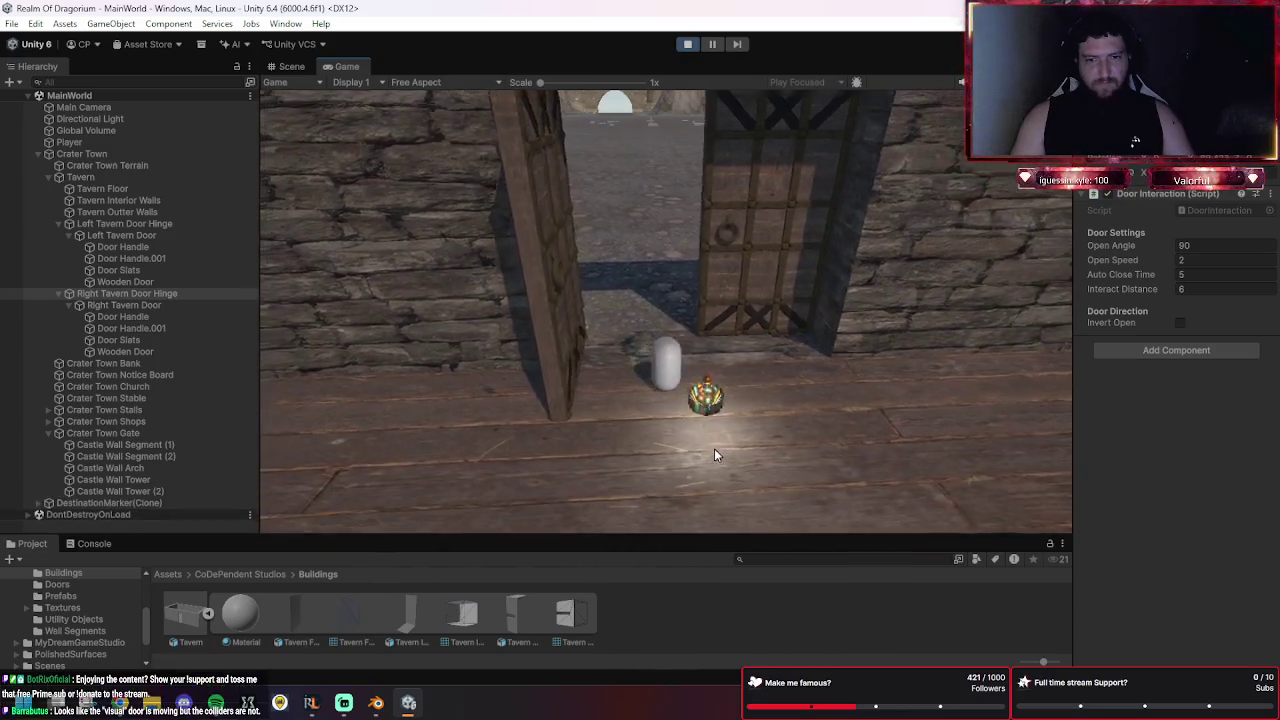
pyautogui.click(605, 395)
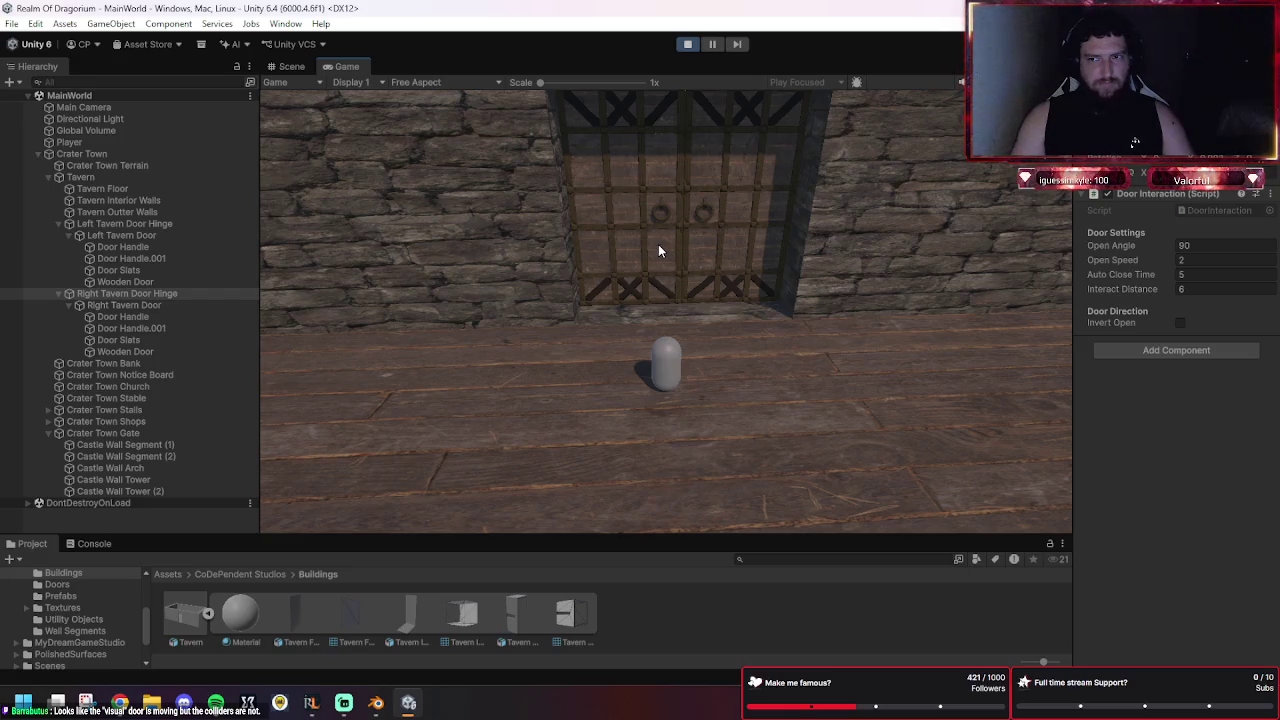
pyautogui.click(712, 411)
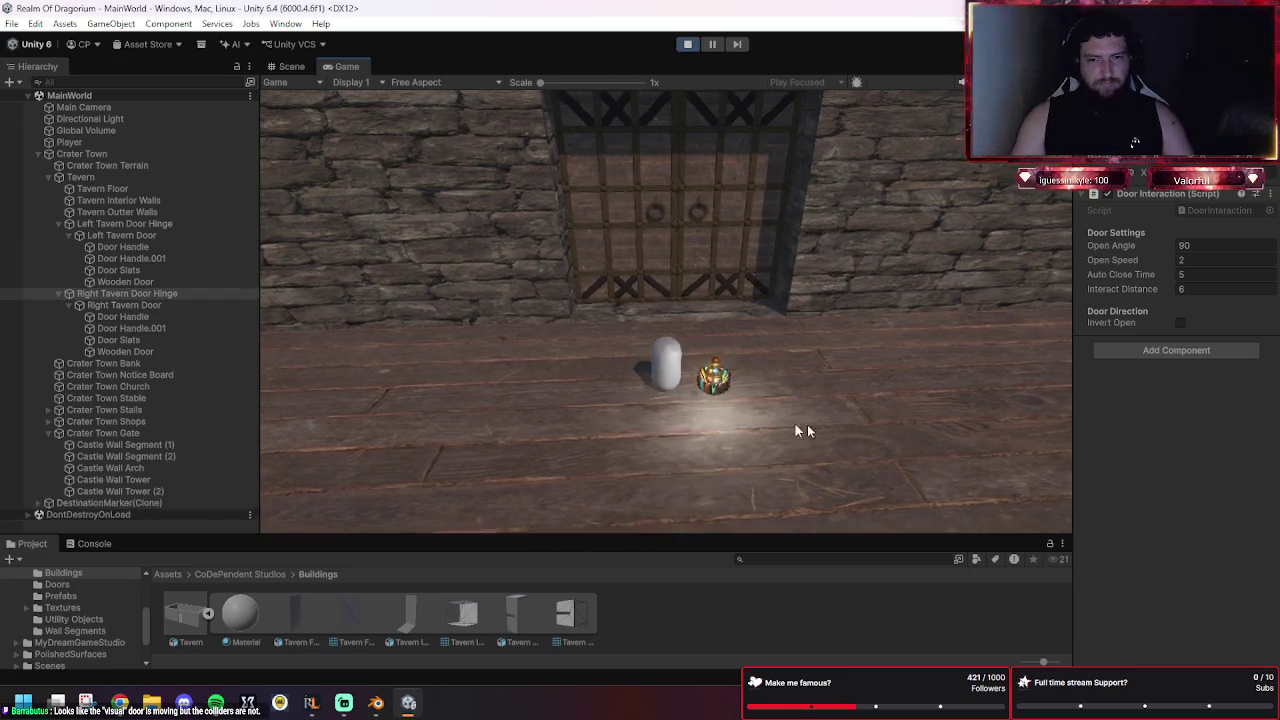
pyautogui.scroll(-3, 700, 449)
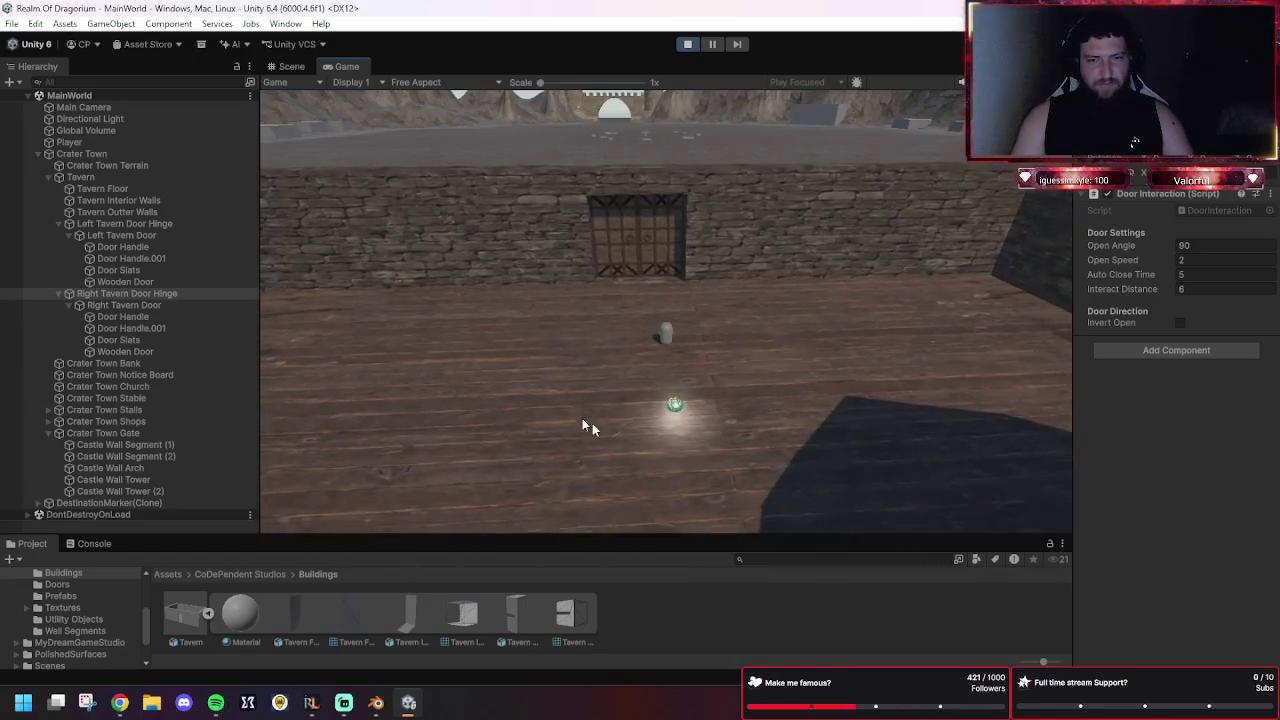
pyautogui.click(612, 291)
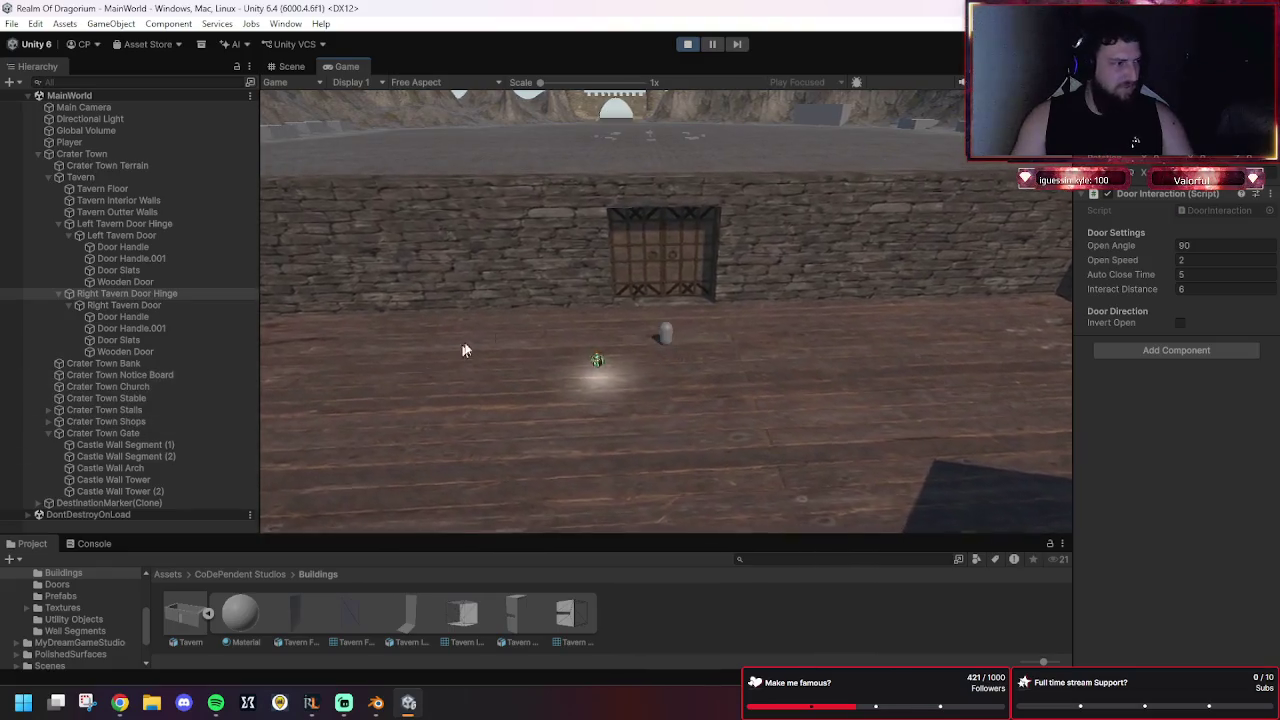
pyautogui.hotkey('ctrl', 's')
pyautogui.hotkey('ctrl', 'p')
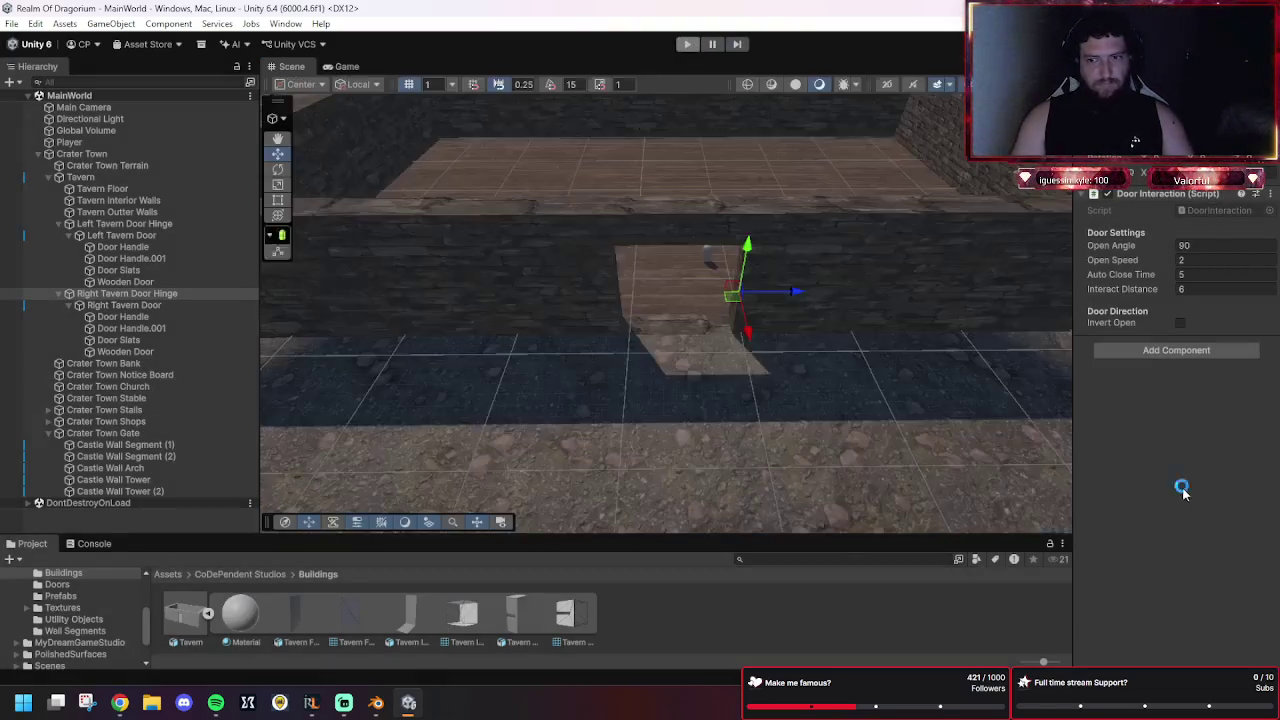
pyautogui.click(165, 224)
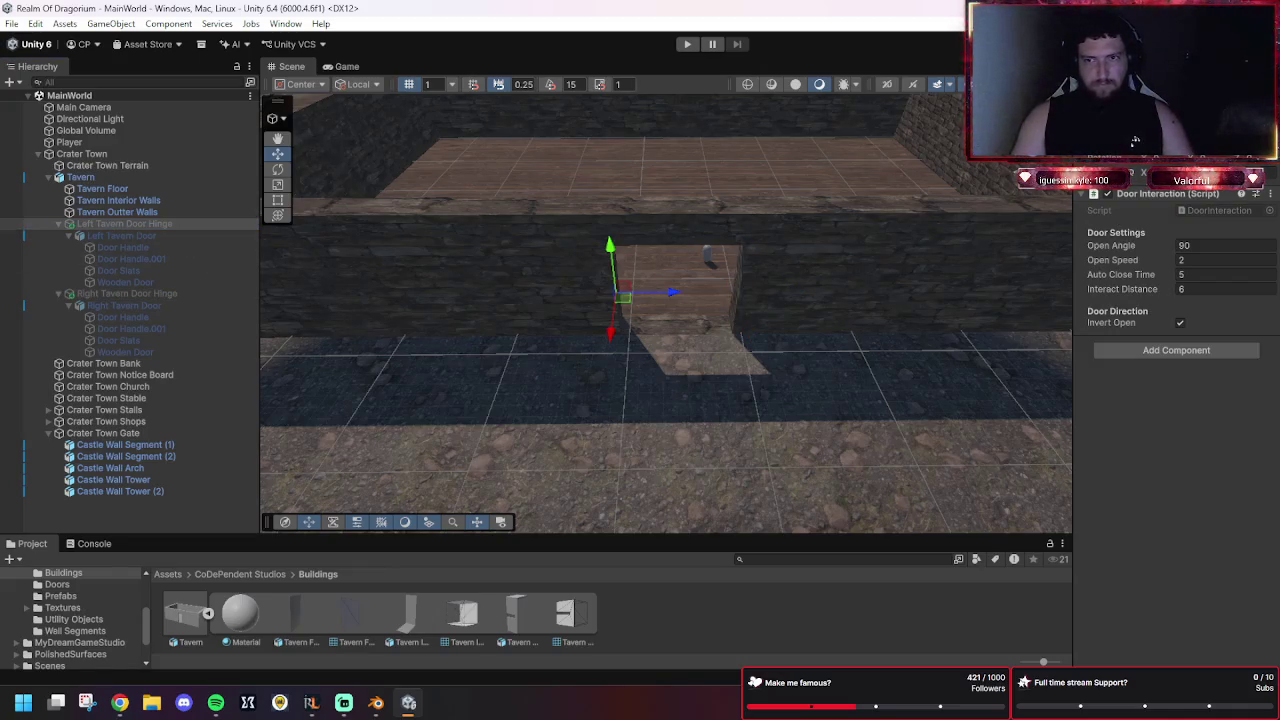
pyautogui.hotkey('alt', 'shift', 'a')
pyautogui.click(157, 292)
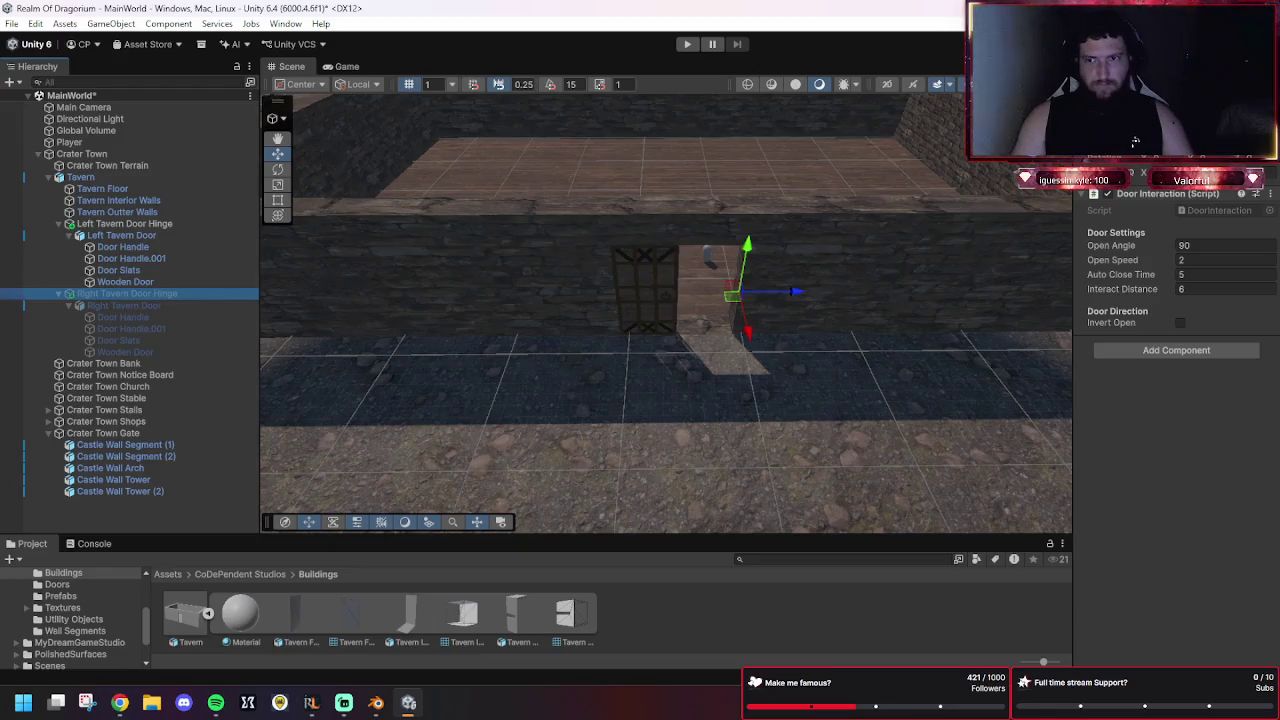
pyautogui.hotkey('alt', 'shift', 'a')
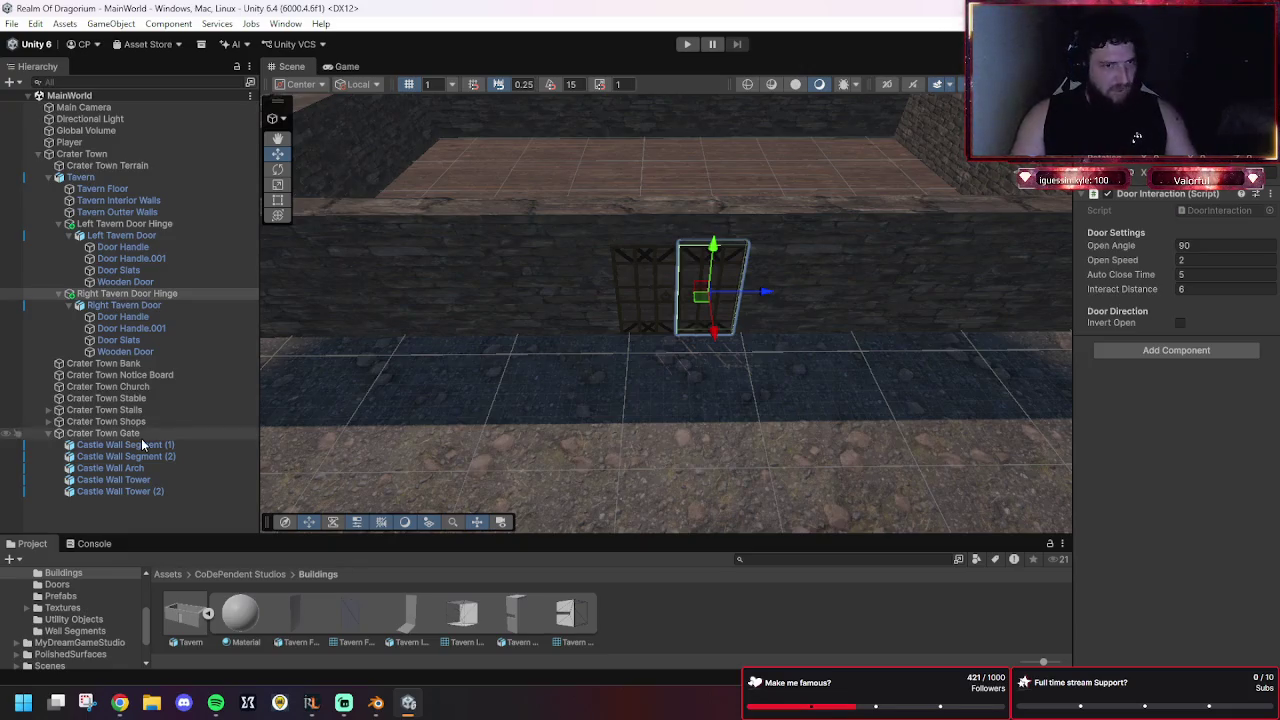
pyautogui.click(144, 307)
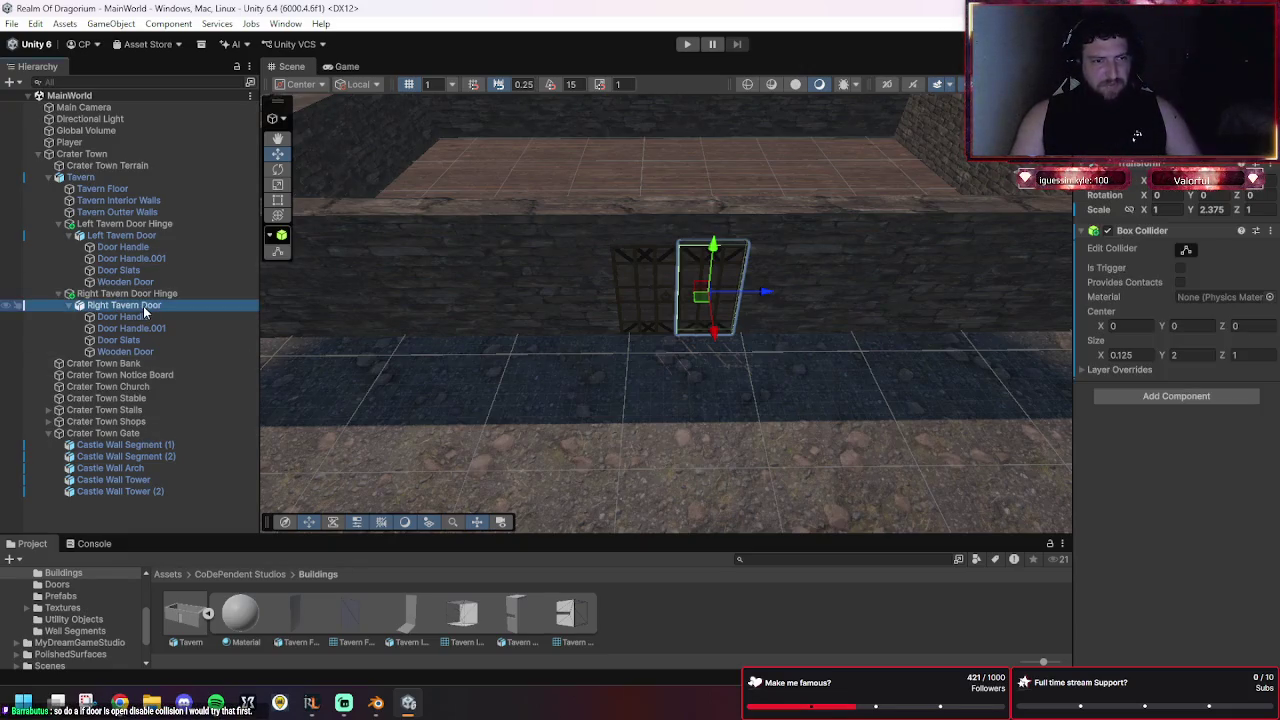
pyautogui.click(150, 296)
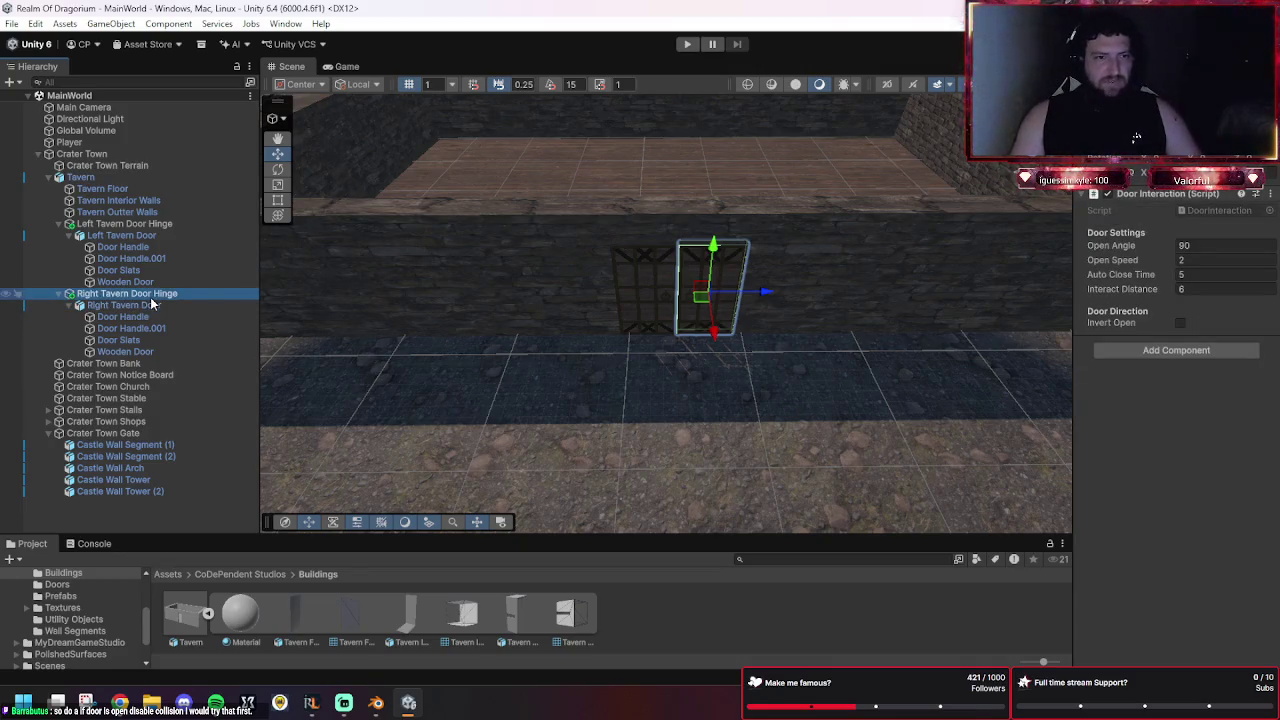
pyautogui.click(152, 305)
pyautogui.click(170, 295)
pyautogui.click(170, 306)
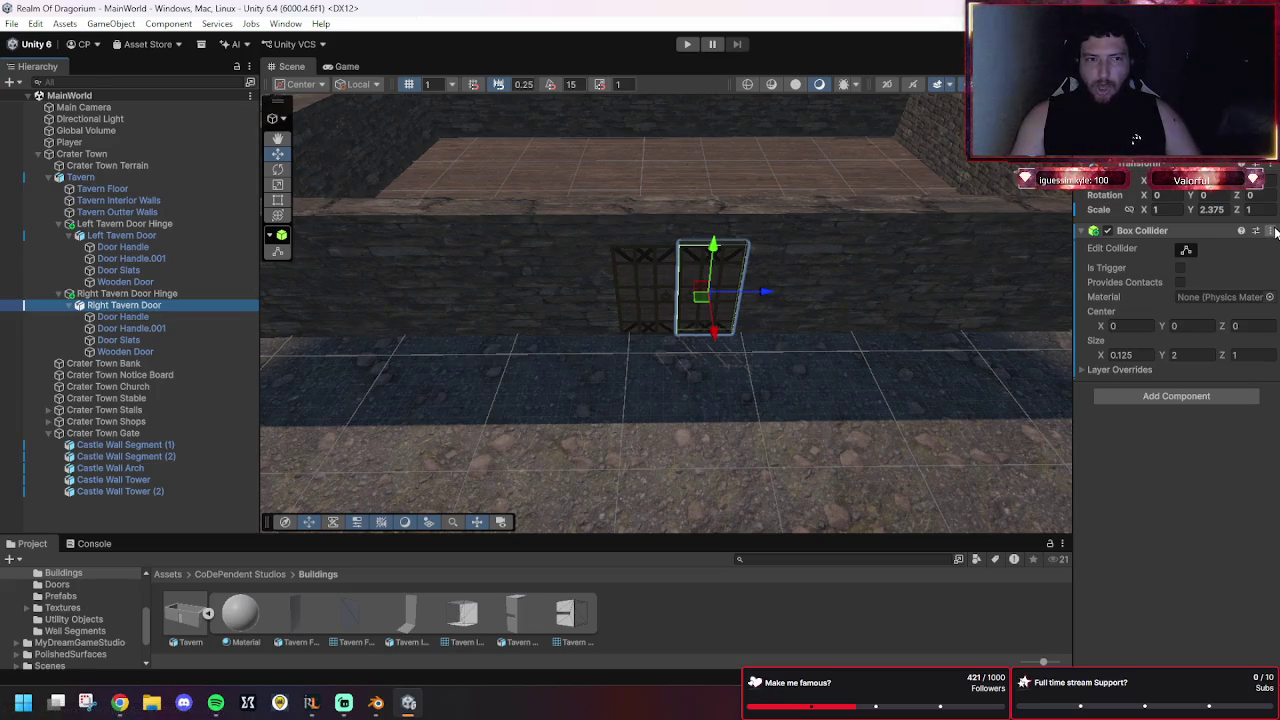
pyautogui.click(181, 236)
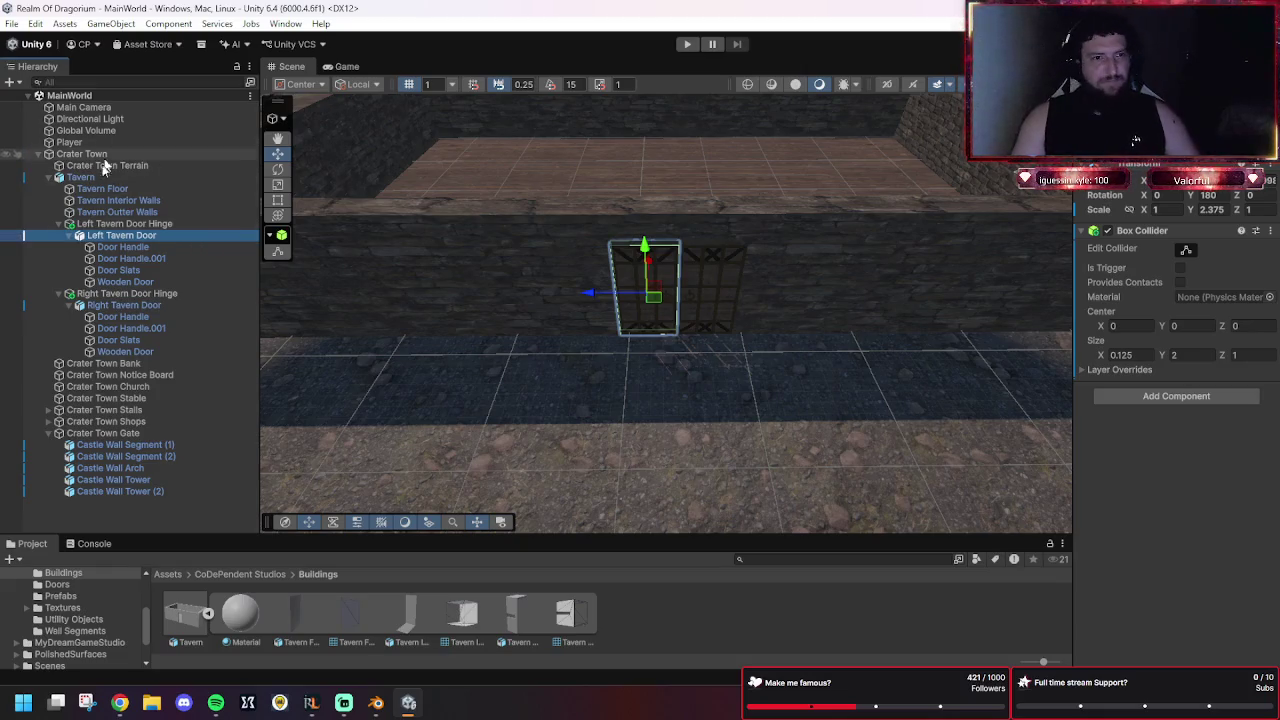
pyautogui.click(135, 224)
pyautogui.click(140, 246)
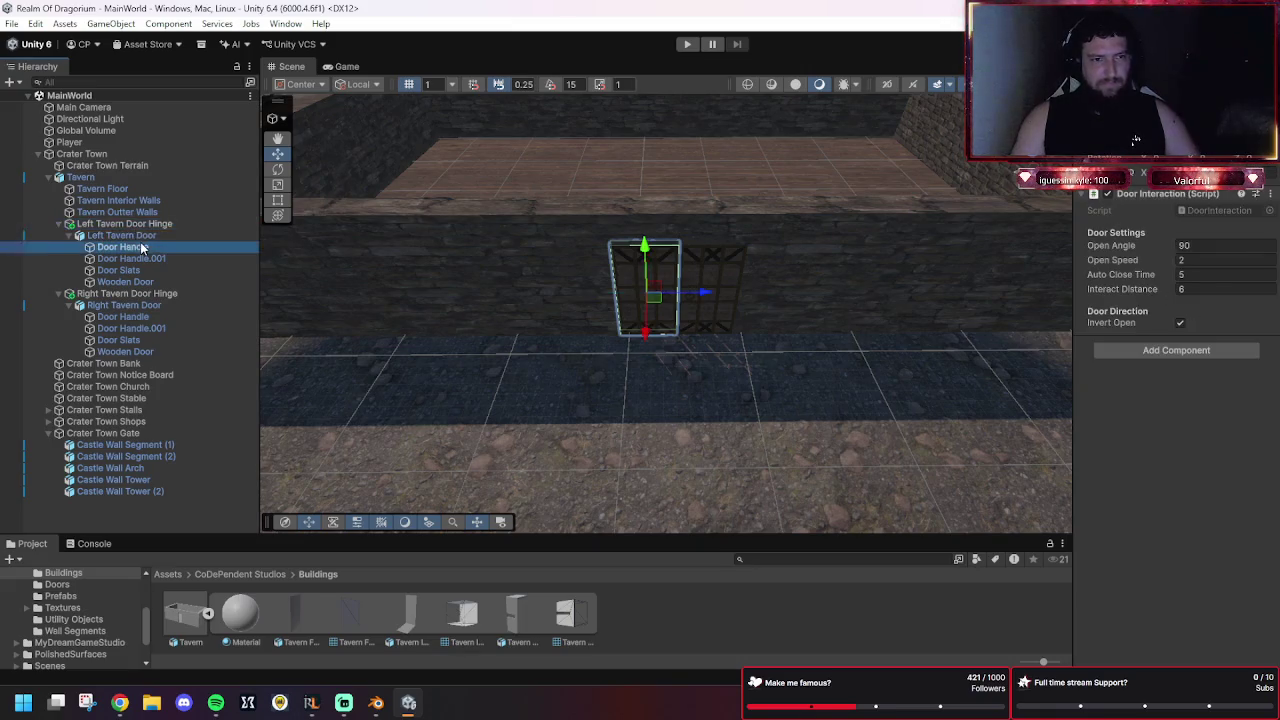
pyautogui.click(148, 236)
pyautogui.press('Down')
pyautogui.press('Down')
pyautogui.press('Down')
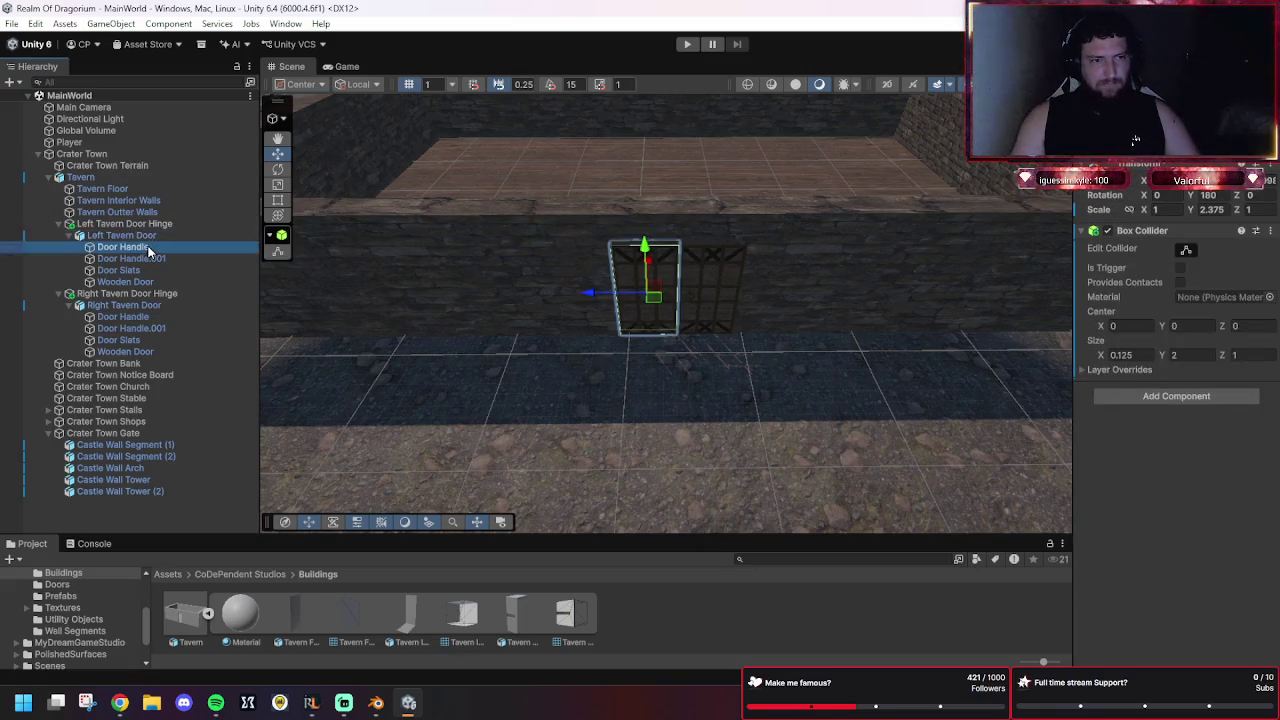
pyautogui.click(155, 240)
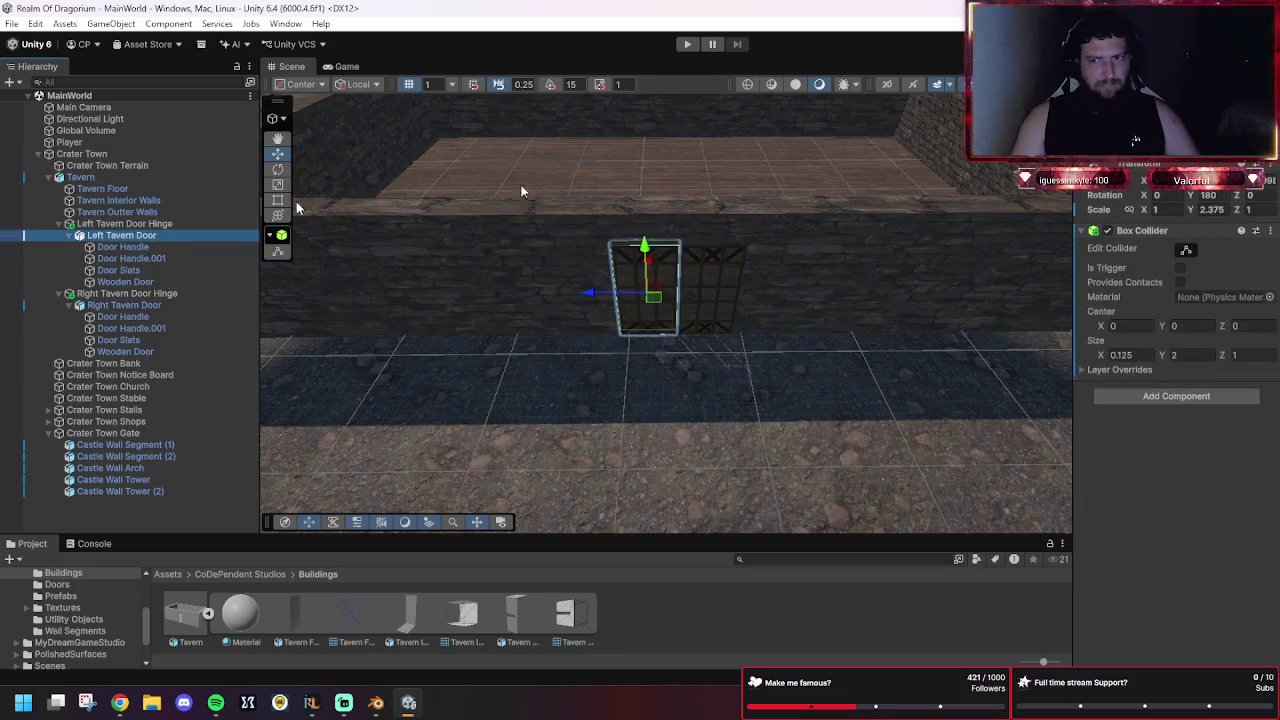
# Copy the left door's Box Collider and remove it from the door.
pyautogui.click(1270, 232)
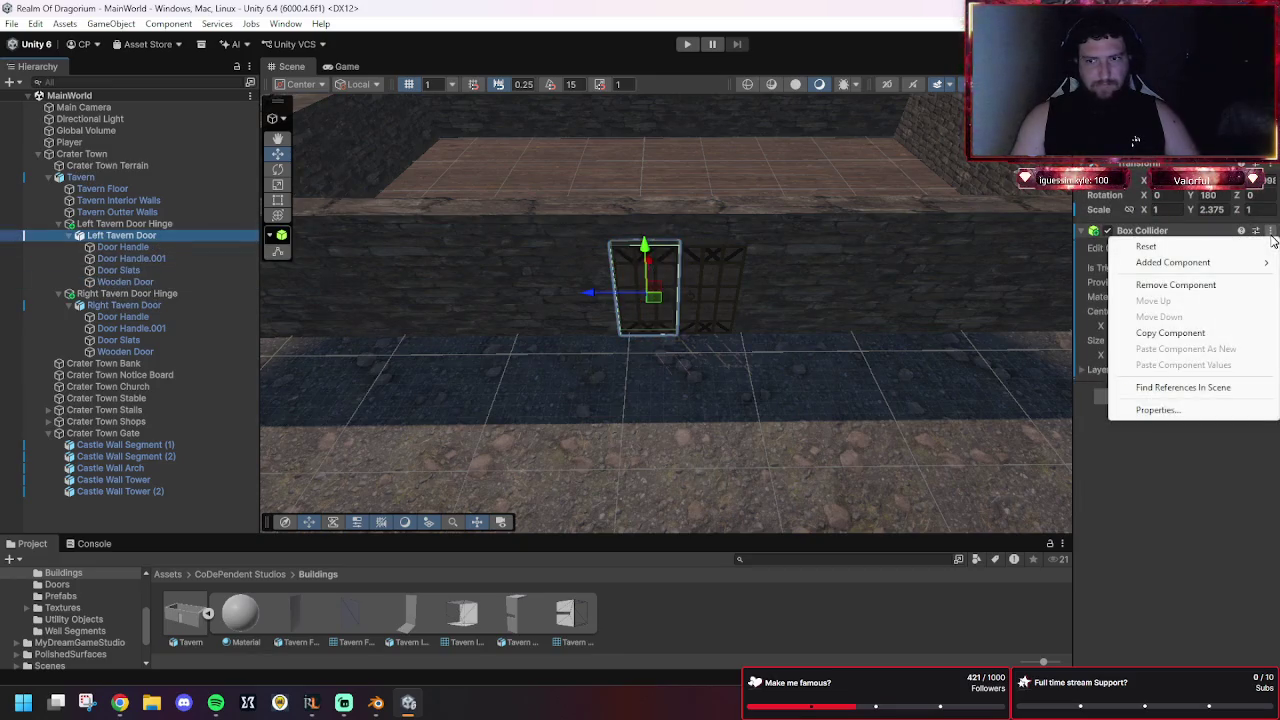
pyautogui.click(1170, 332)
pyautogui.click(1270, 232)
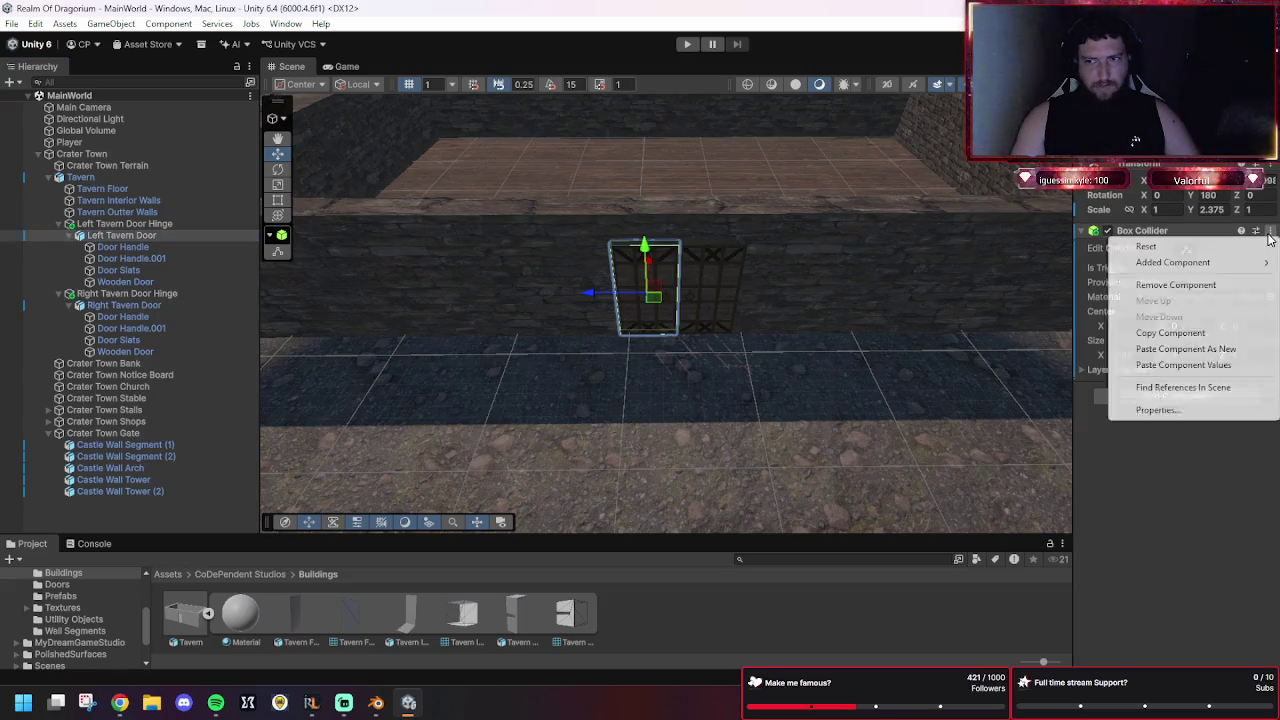
pyautogui.click(1180, 285)
# Paste the copied Box Collider as a new component on the Left Tavern Door Hinge.
pyautogui.click(189, 224)
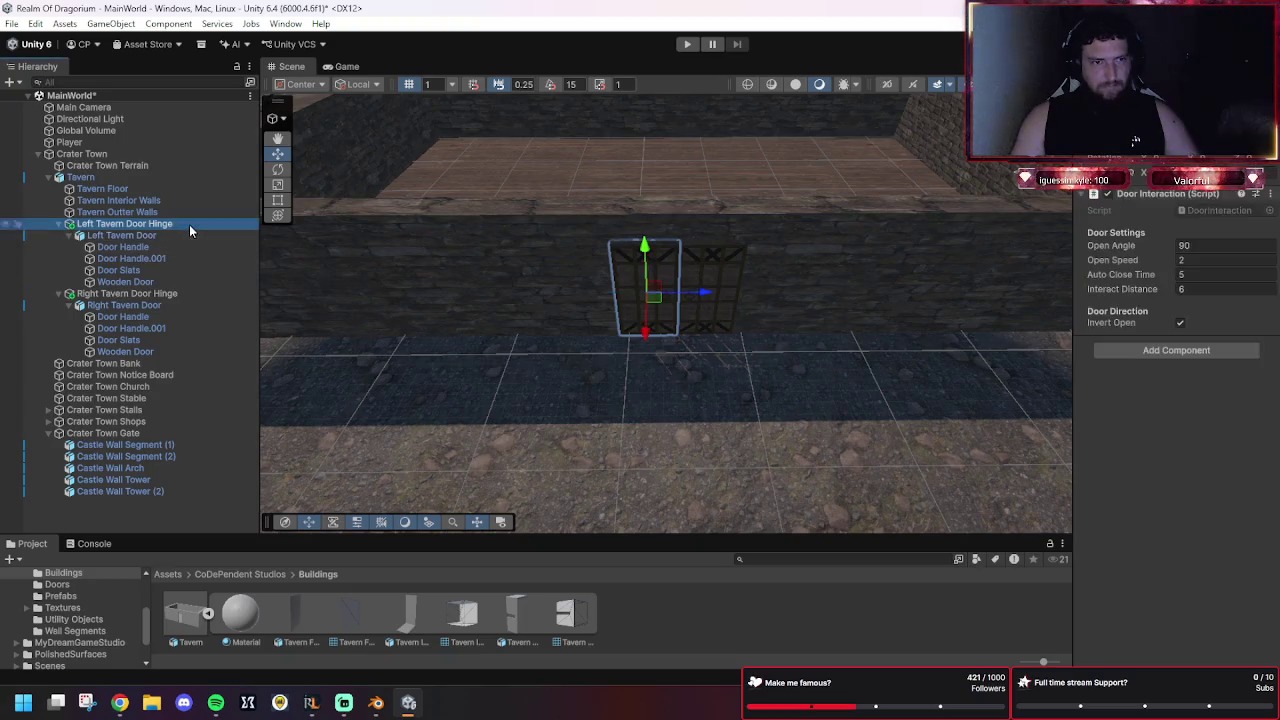
pyautogui.click(1170, 352)
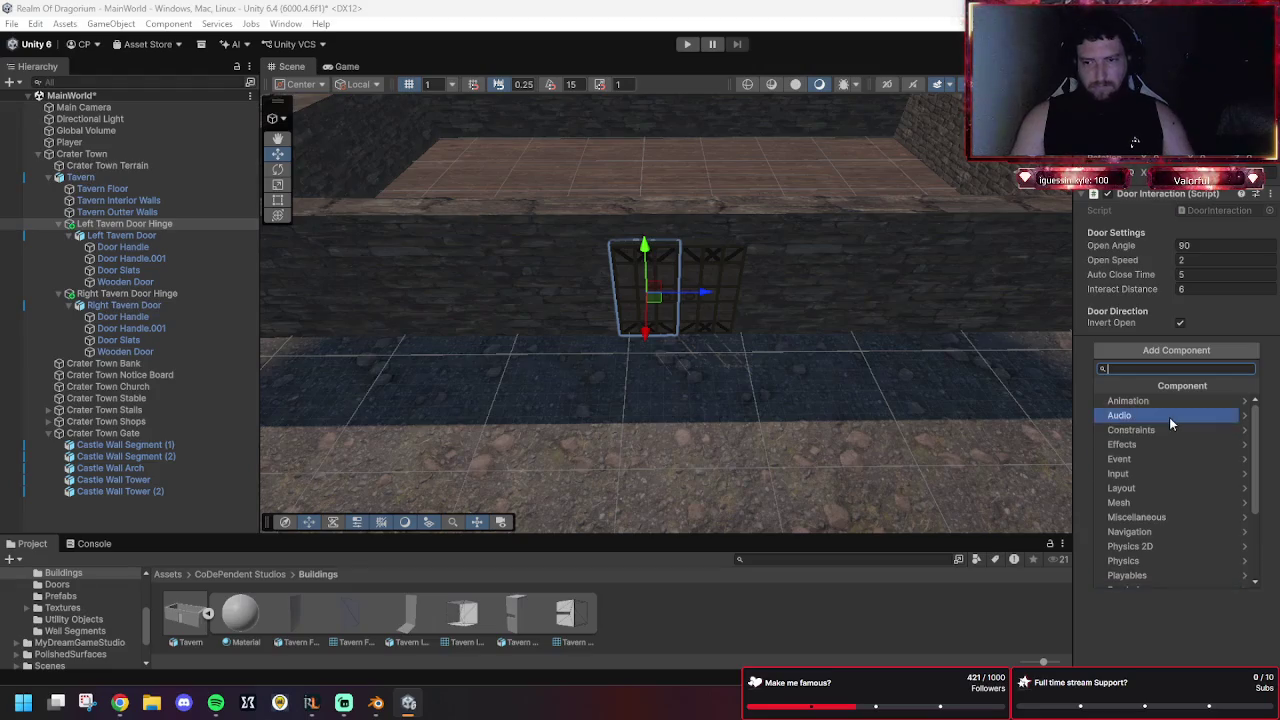
pyautogui.click(1161, 639)
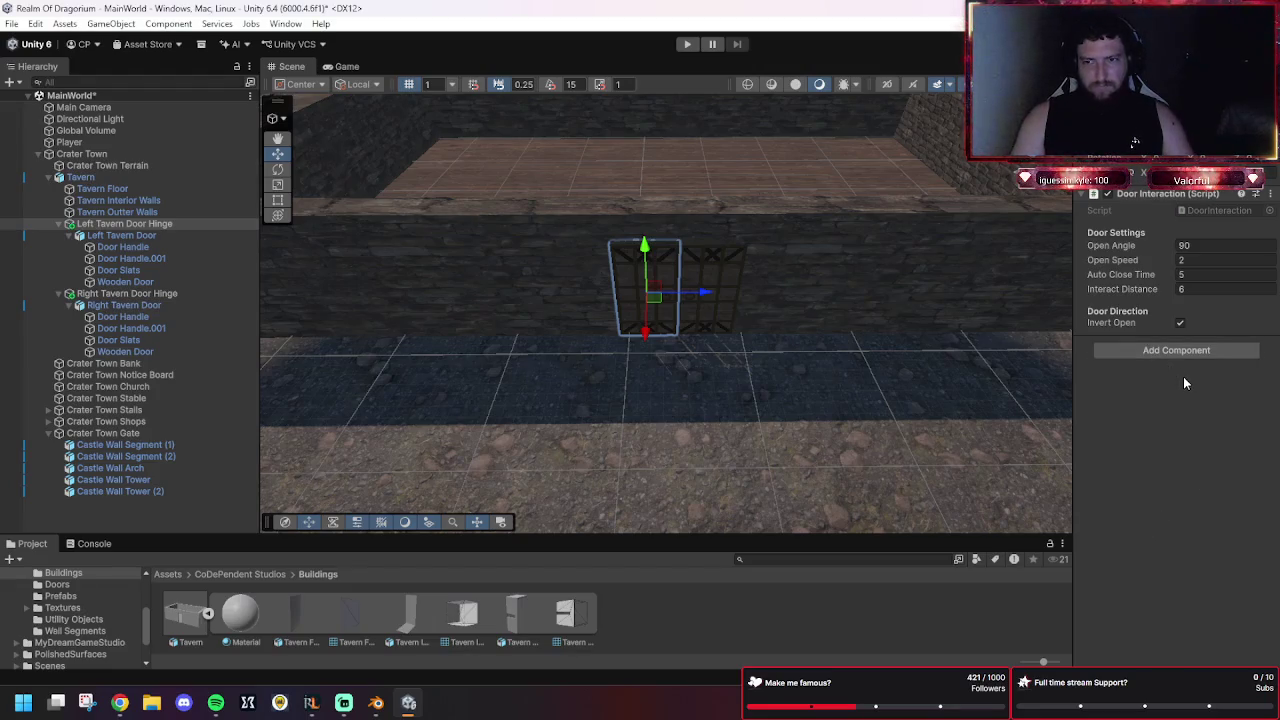
pyautogui.click(1270, 195)
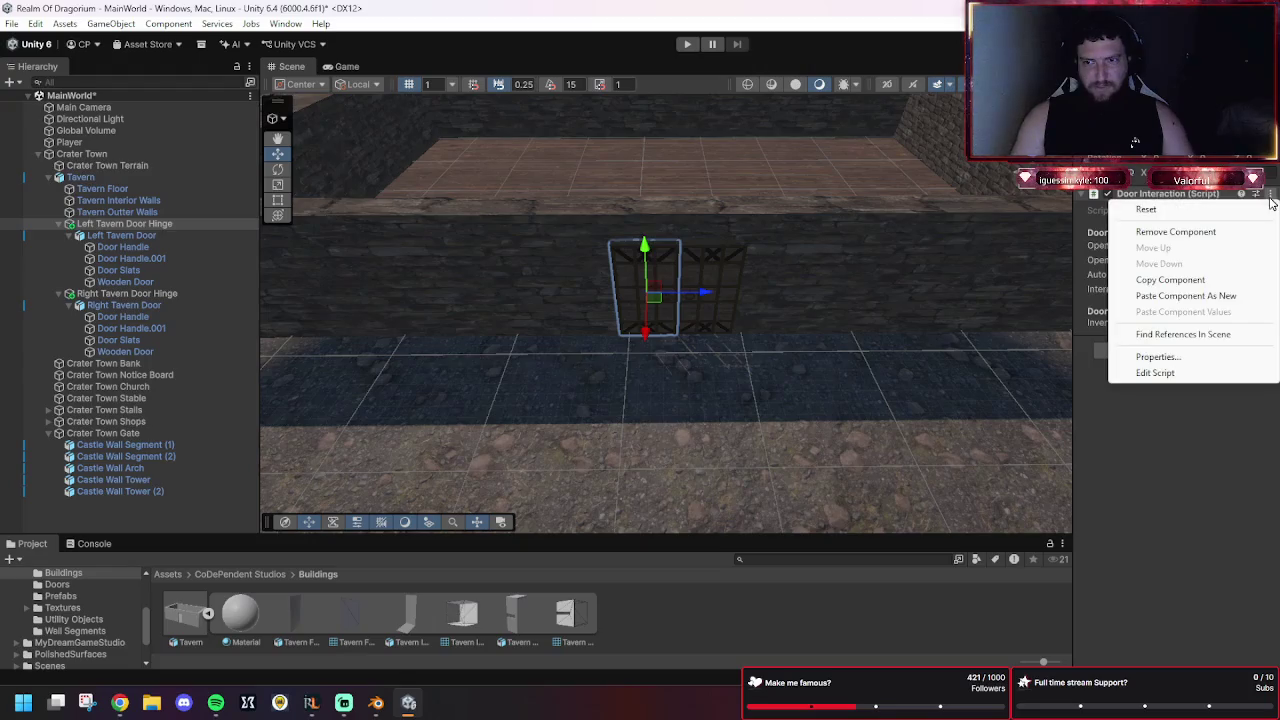
pyautogui.click(1172, 280)
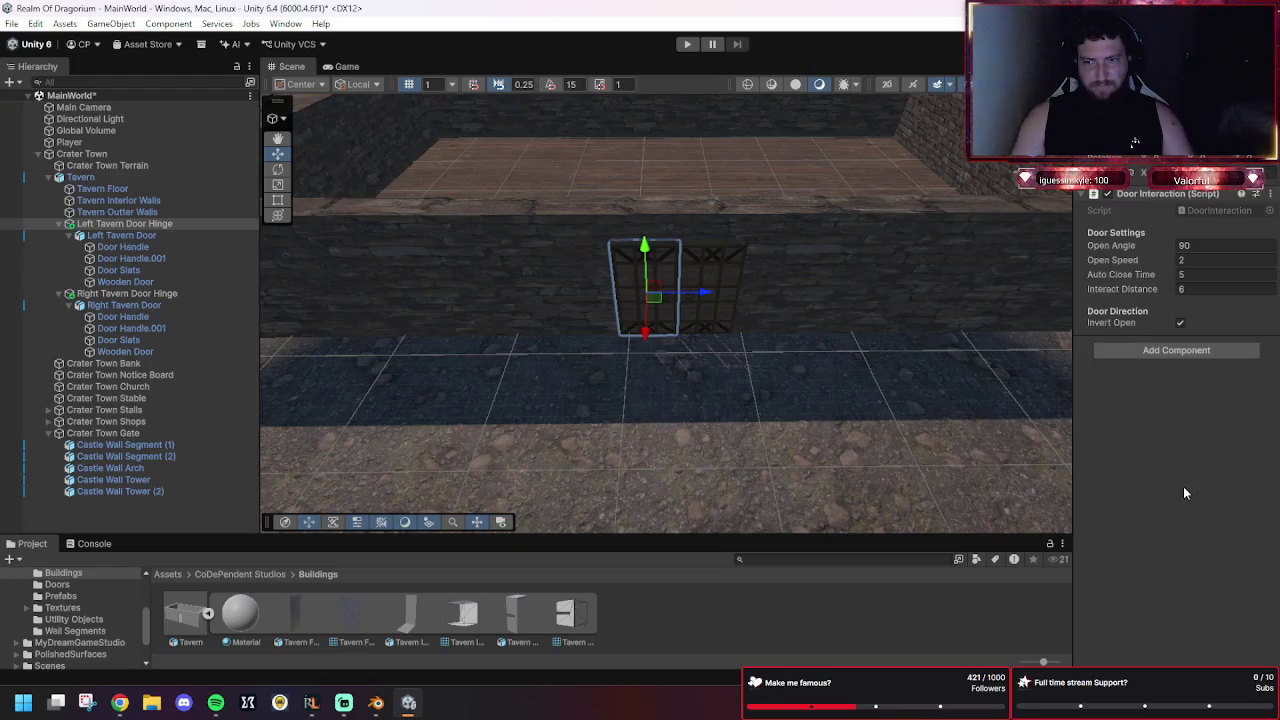
pyautogui.click(1270, 194)
pyautogui.click(1196, 295)
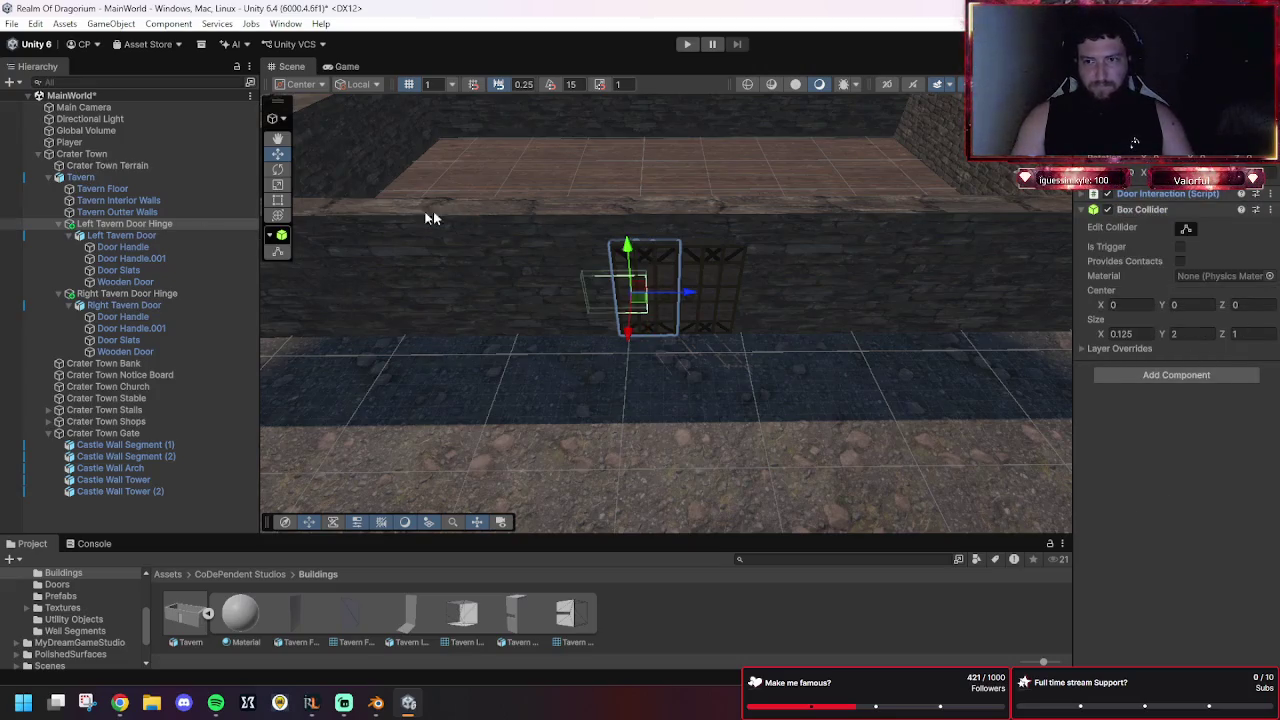
# Copy the Right Tavern Door's Box Collider and remove it from the door.
pyautogui.click(132, 305)
pyautogui.click(1270, 232)
pyautogui.click(1171, 332)
pyautogui.click(1273, 240)
pyautogui.click(1273, 240)
pyautogui.click(1270, 231)
pyautogui.click(1164, 287)
# Paste the Box Collider onto the Right Tavern Door Hinge, undoing an accidental reparent.
pyautogui.click(126, 294)
pyautogui.click(1268, 195)
pyautogui.click(1153, 402)
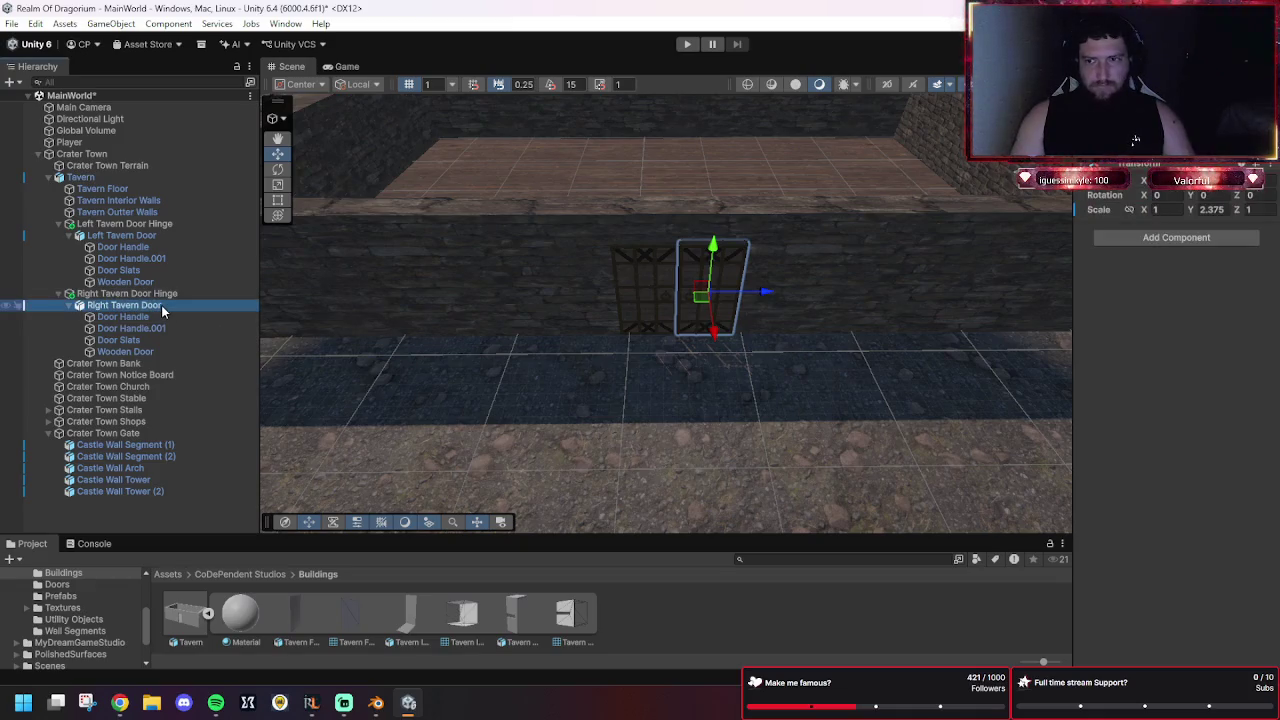
pyautogui.moveTo(157, 294); pyautogui.dragTo(157, 288)
pyautogui.hotkey('ctrl', 'z')
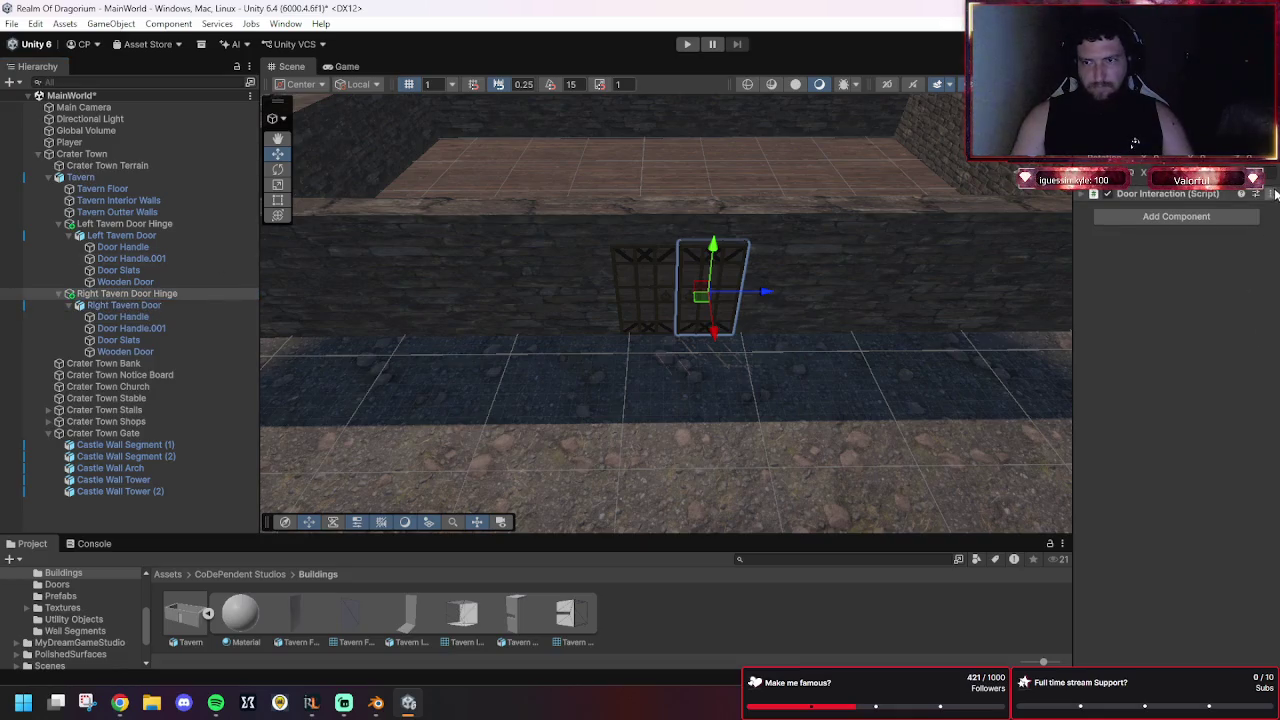
pyautogui.click(1271, 193)
pyautogui.click(1199, 297)
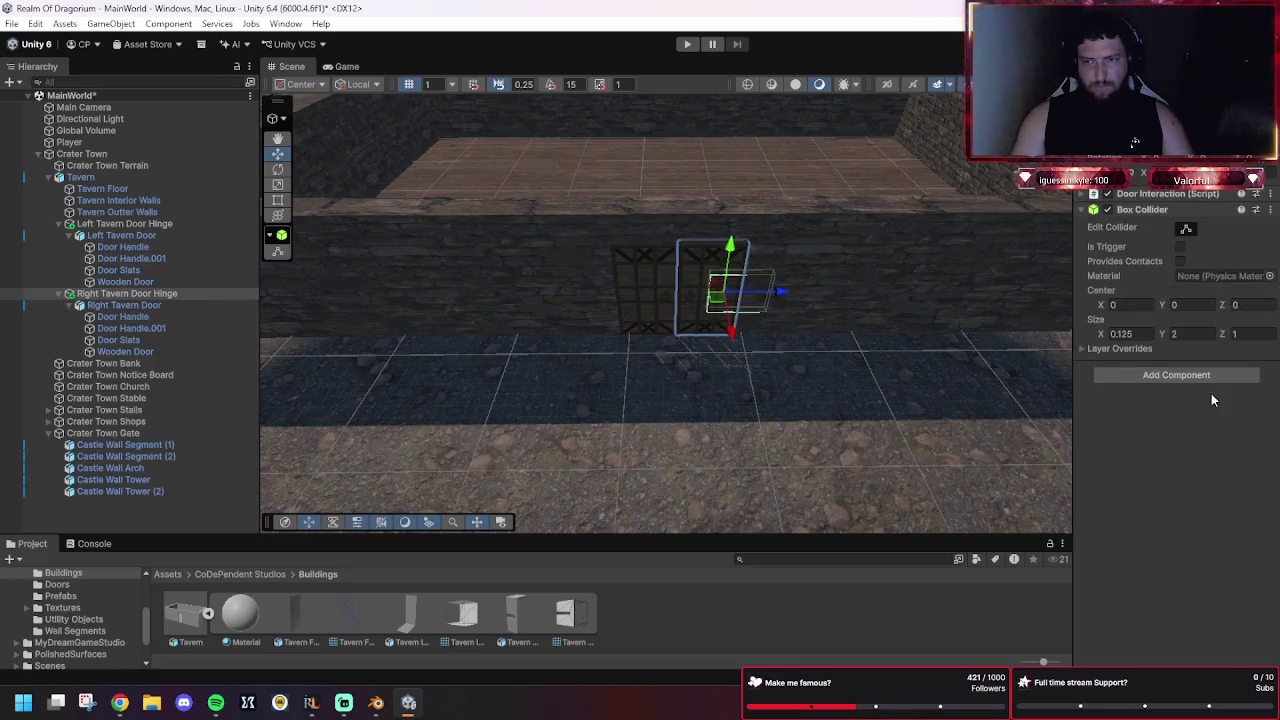
# Play-test walking the player to the base of the tavern door, then stop.
pyautogui.click(697, 44)
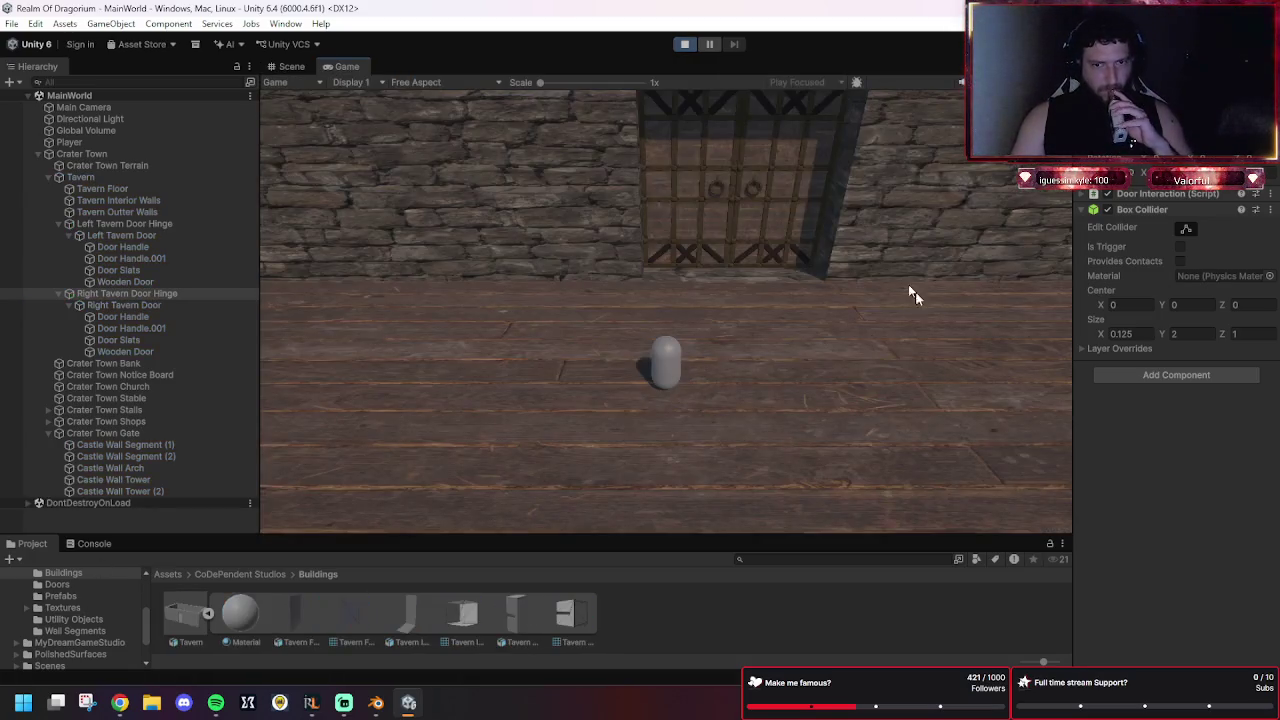
pyautogui.click(709, 208)
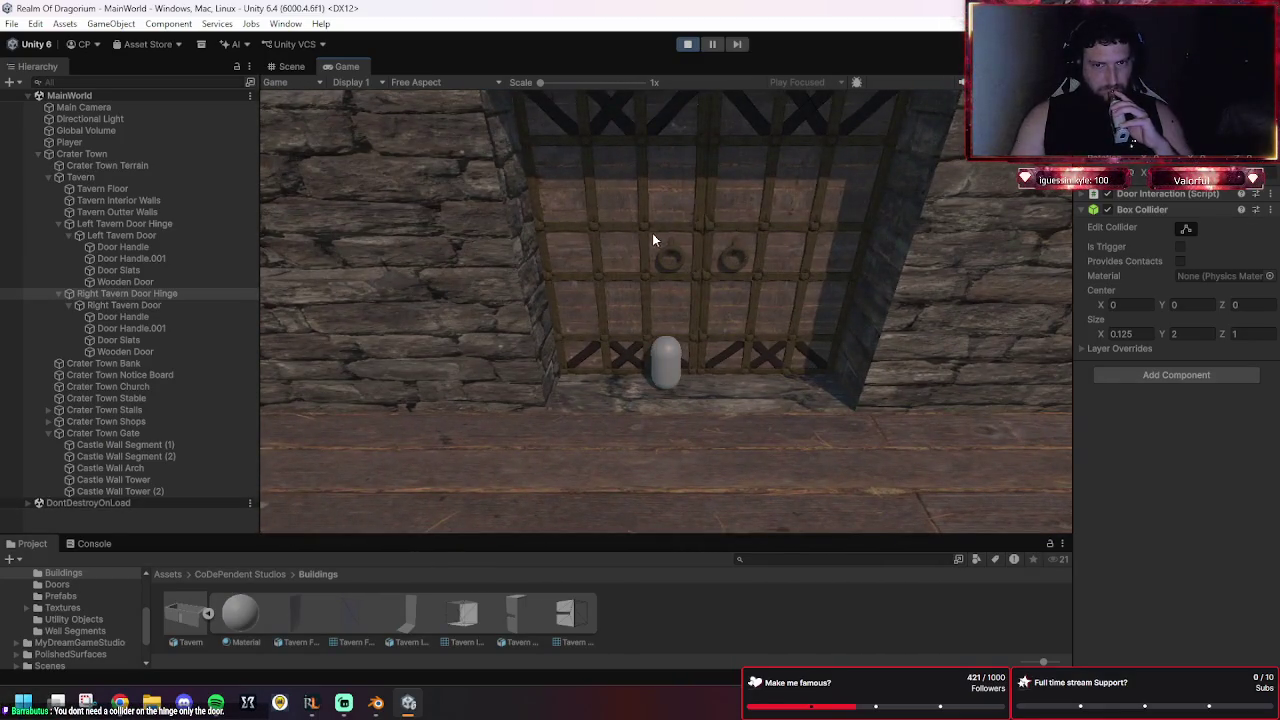
pyautogui.scroll(-5, 700, 245)
pyautogui.moveTo(675, 287)
pyautogui.mouseDown()
pyautogui.moveTo(700, 277)
pyautogui.moveTo(615, 300)
pyautogui.mouseUp()
pyautogui.click(613, 296)
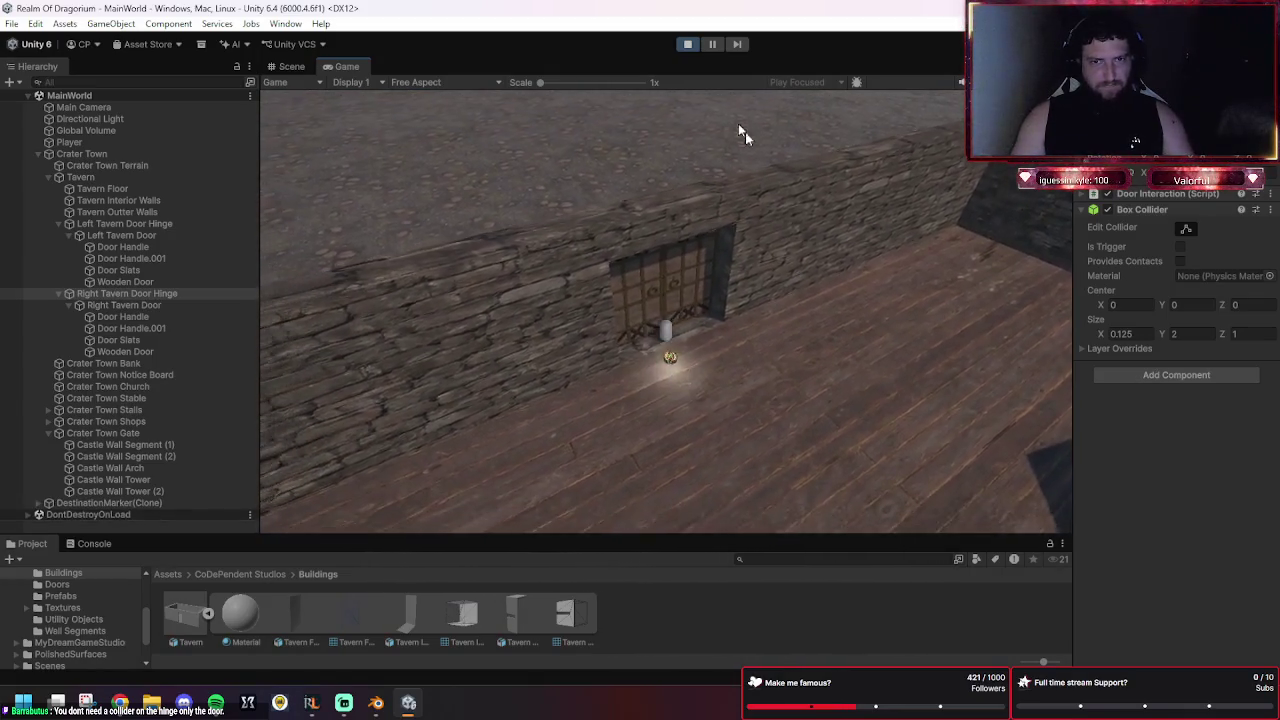
pyautogui.click(697, 44)
# Lower the Player onto the floor and run another play test.
pyautogui.moveTo(726, 313); pyautogui.dragTo(737, 382)
pyautogui.hotkey('ctrl', 'z')
pyautogui.hotkey('ctrl', 'z')
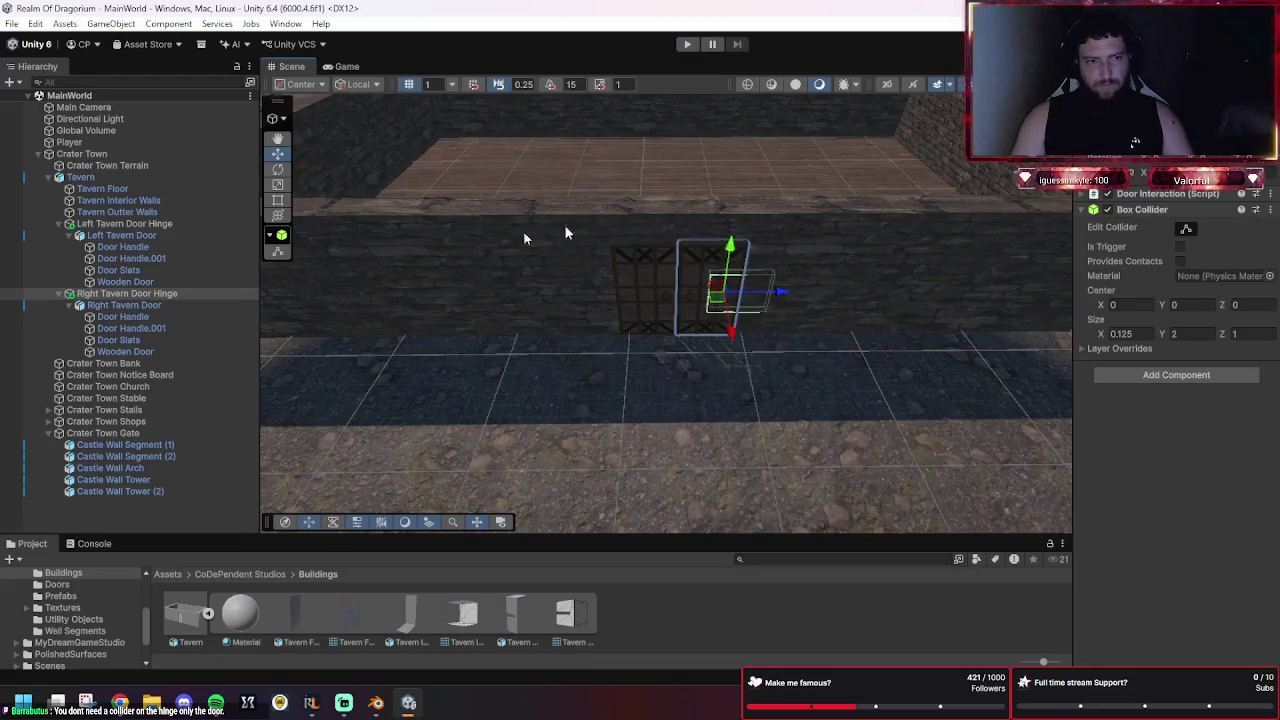
pyautogui.moveTo(702, 260)
pyautogui.mouseDown()
pyautogui.moveTo(717, 405)
pyautogui.moveTo(715, 370)
pyautogui.mouseUp()
pyautogui.click(687, 45)
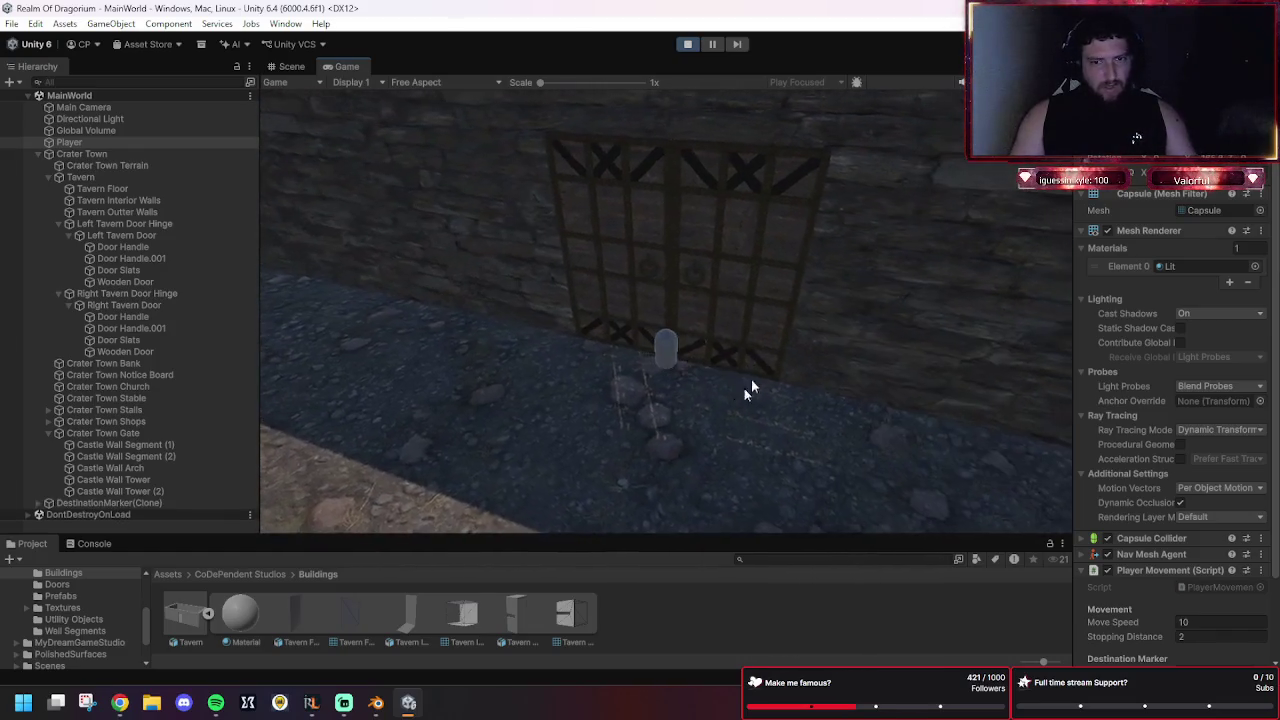
pyautogui.click(686, 43)
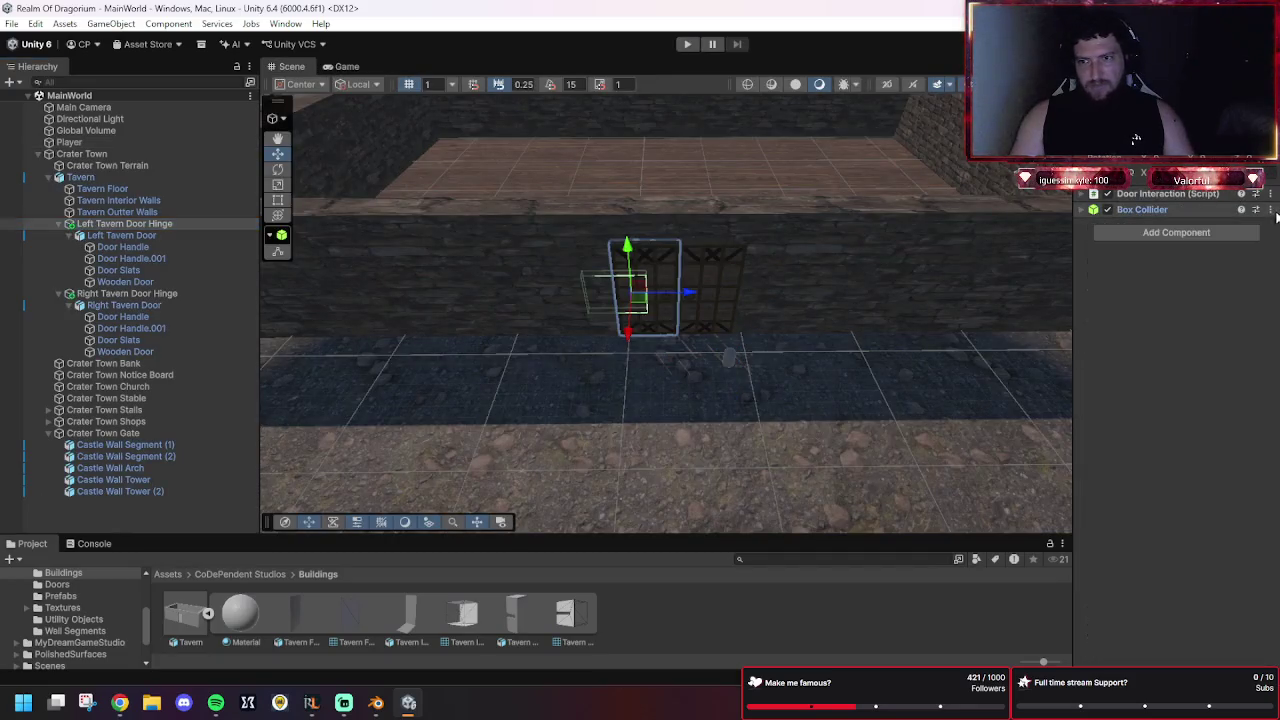
# Copy the left hinge's Box Collider and remove it from the hinge.
pyautogui.click(1269, 209)
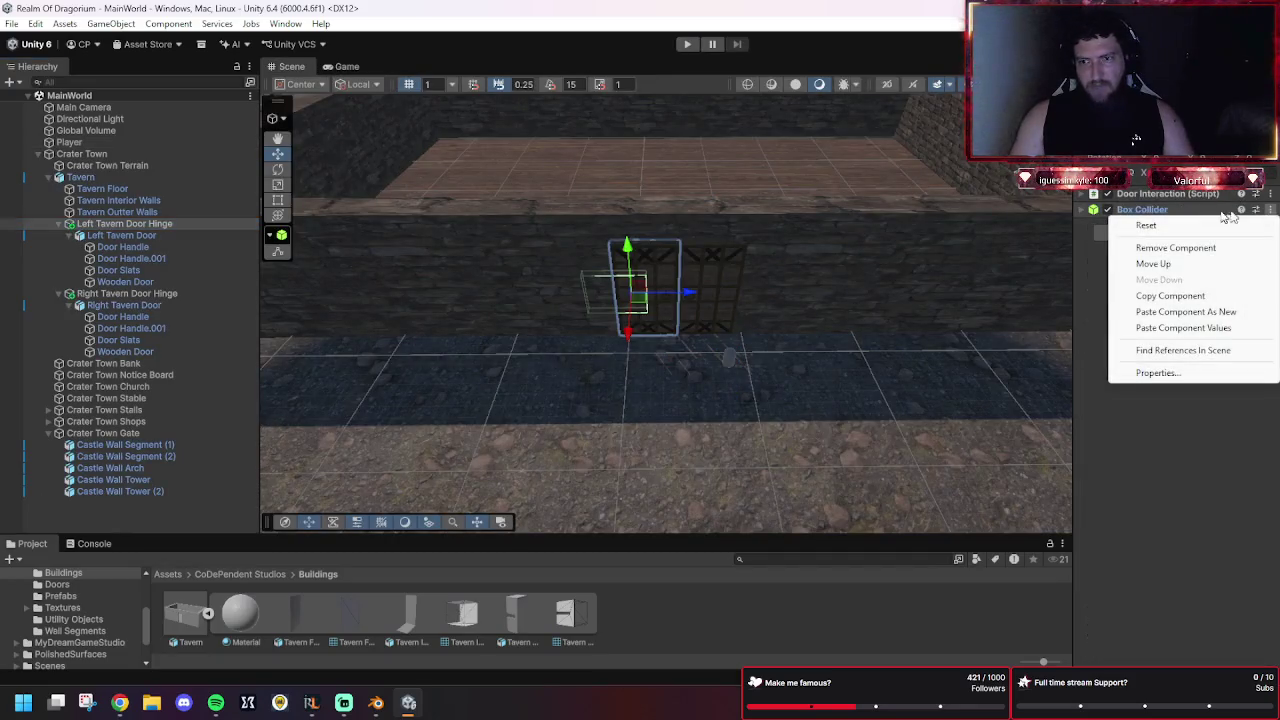
pyautogui.click(1175, 300)
pyautogui.click(1269, 209)
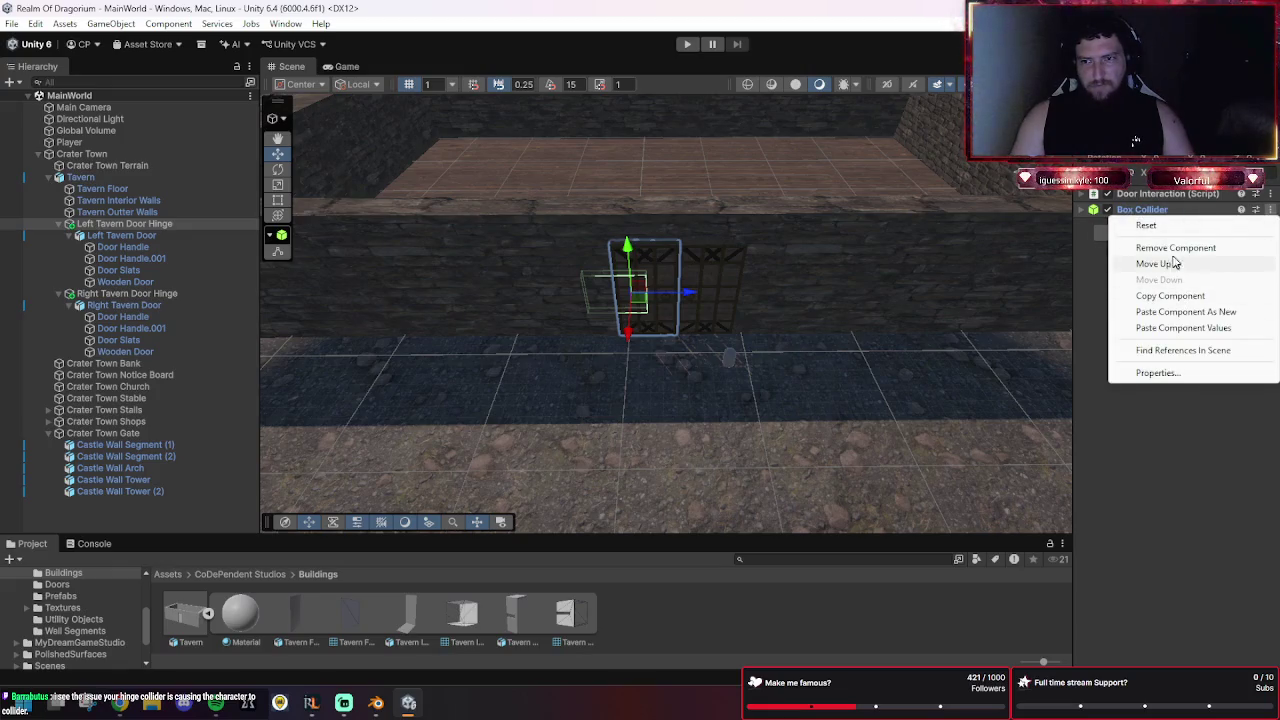
pyautogui.click(1176, 247)
# Select the Left Tavern Door and browse its component options.
pyautogui.click(167, 235)
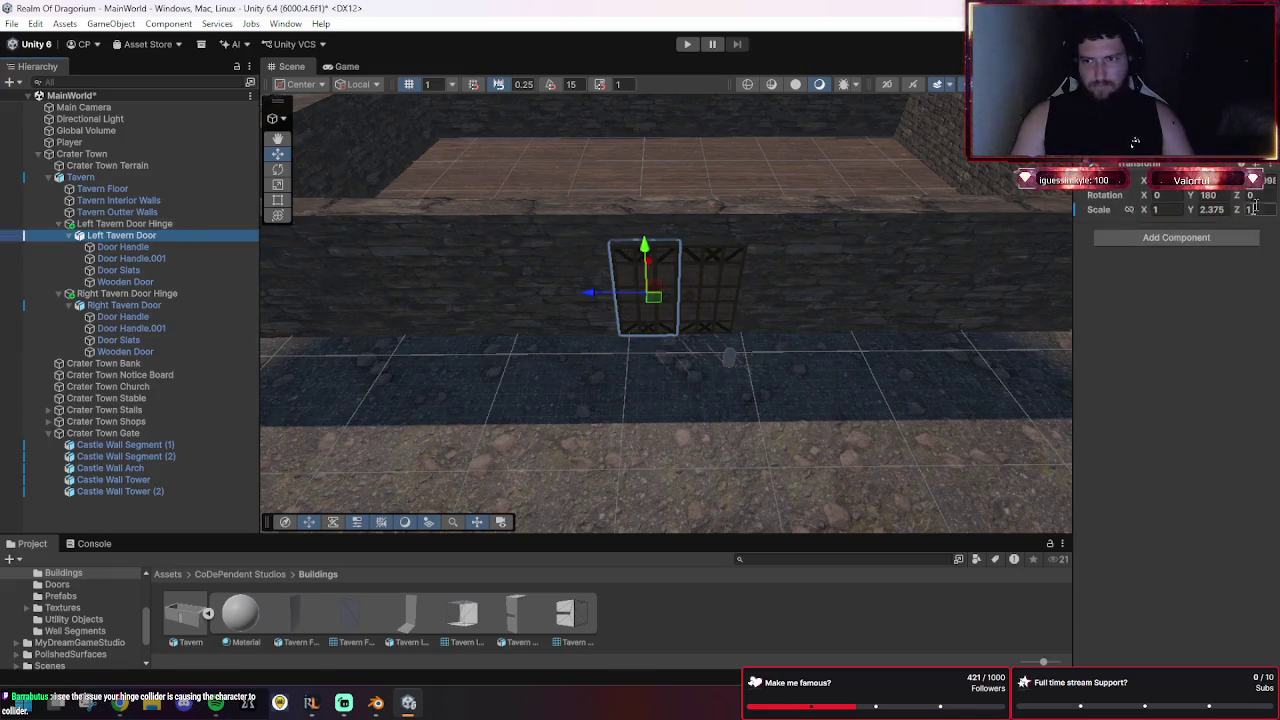
pyautogui.click(1236, 238)
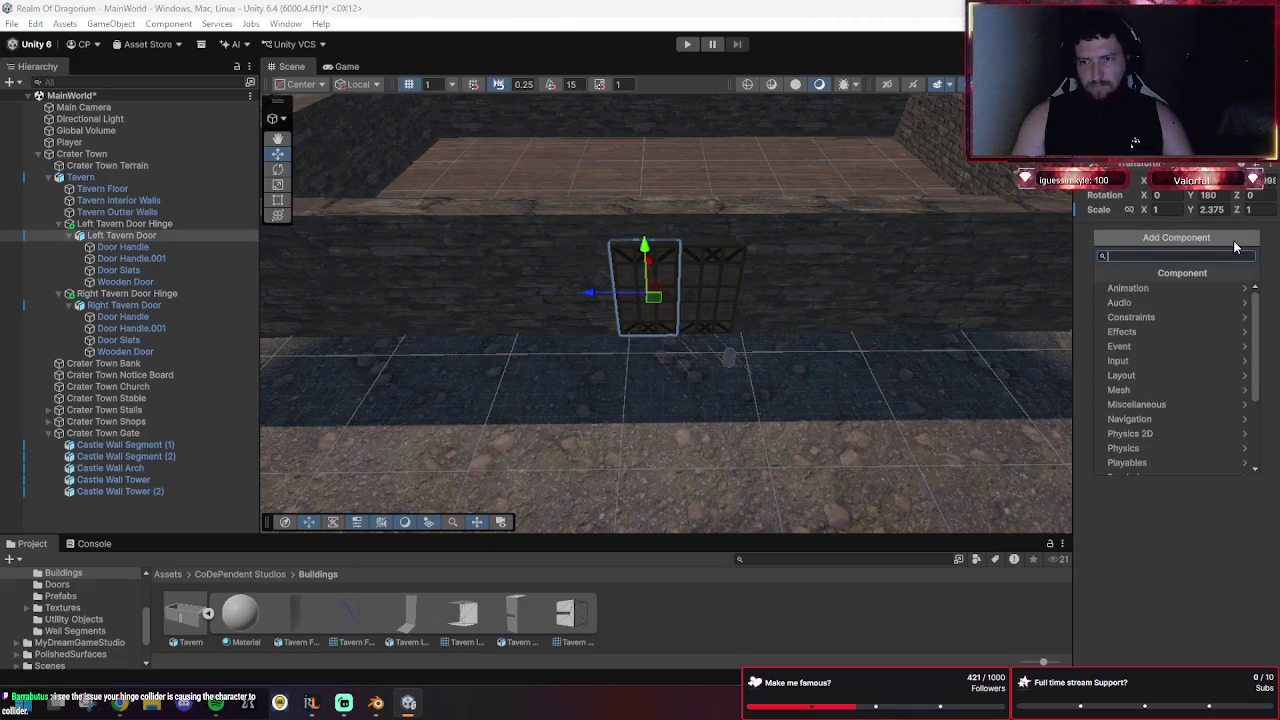
pyautogui.scroll(-4, 1186, 426)
pyautogui.press('Escape')
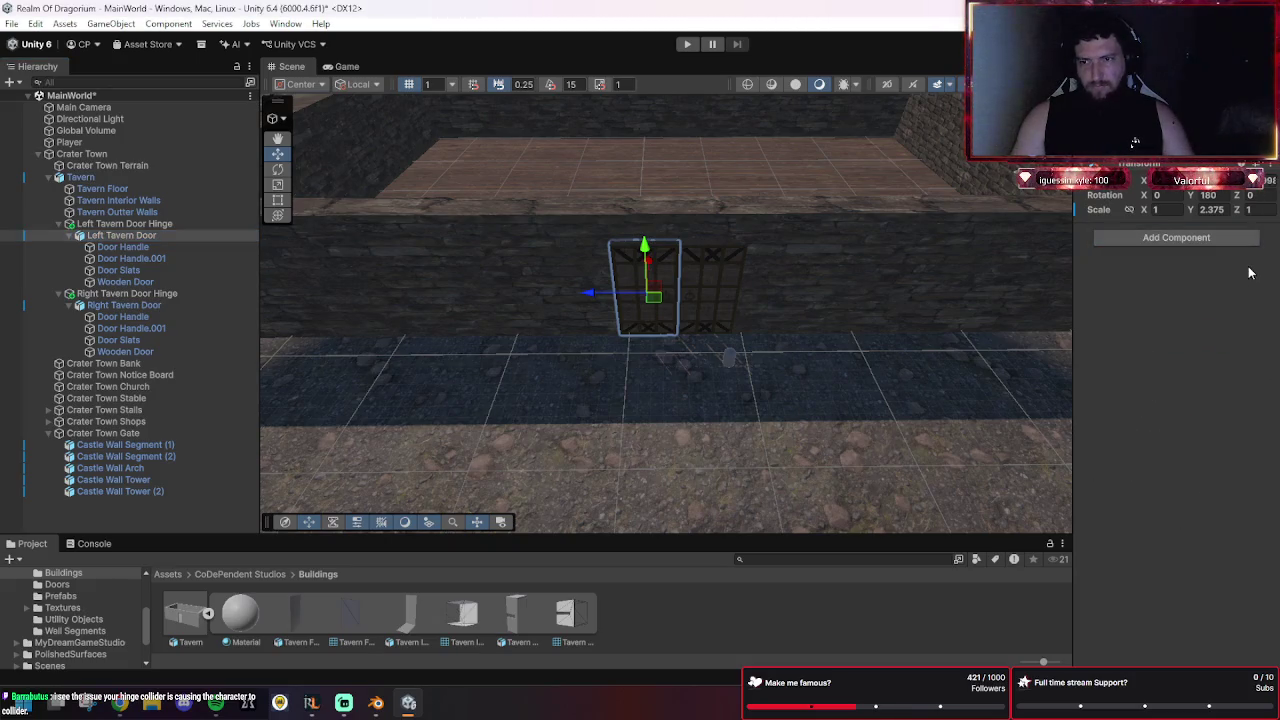
pyautogui.rightClick(1140, 166)
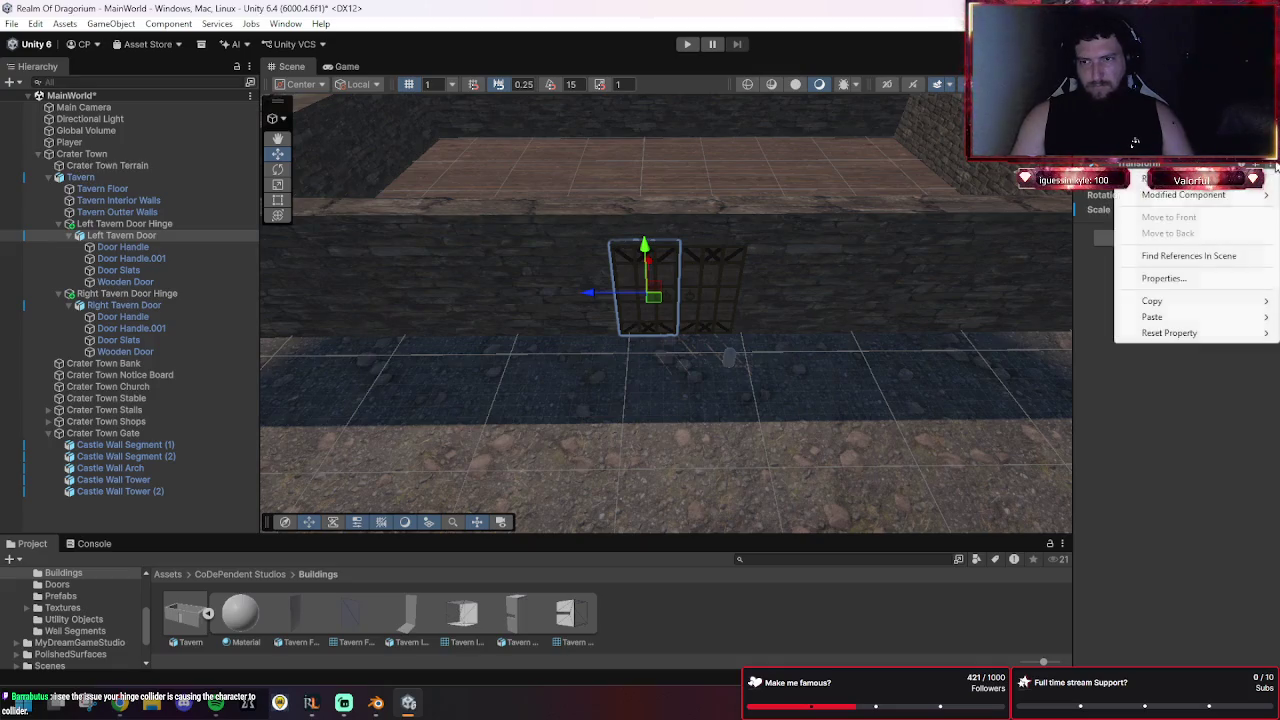
pyautogui.click(1190, 370)
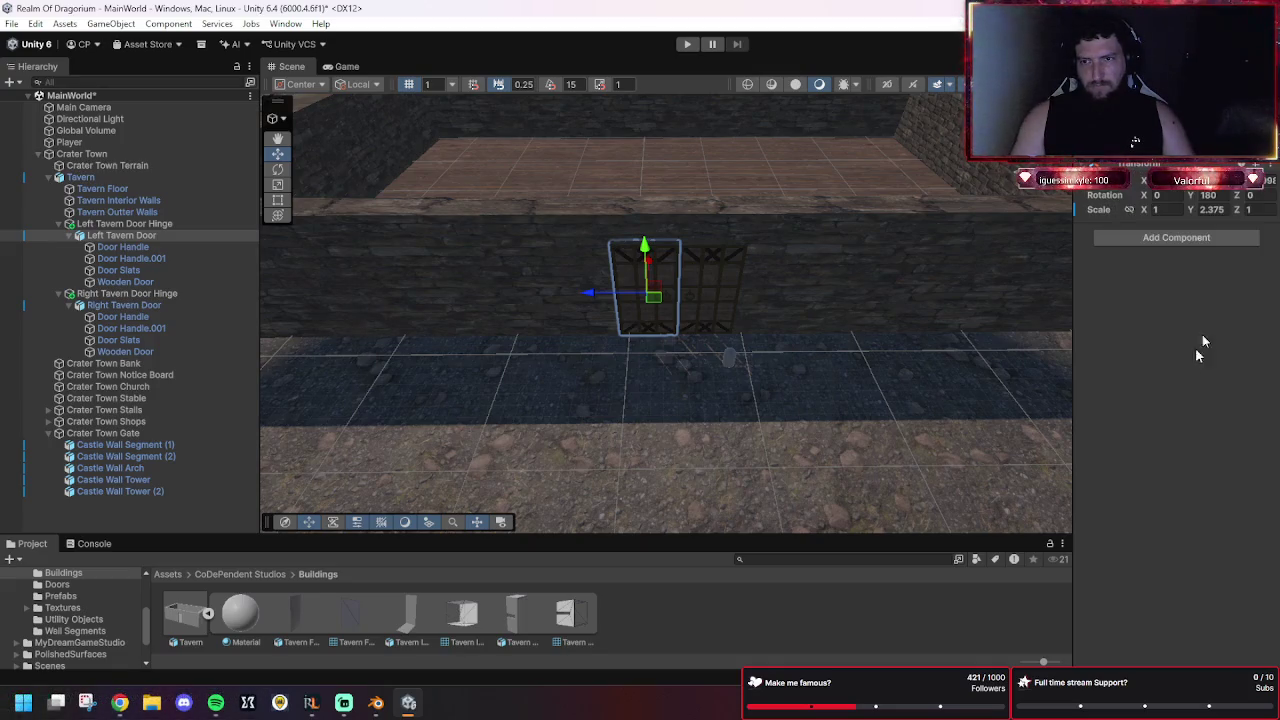
# Add an Articulation Body from Physics to the left door, then remove it again.
pyautogui.click(1185, 240)
pyautogui.scroll(5, 1173, 346)
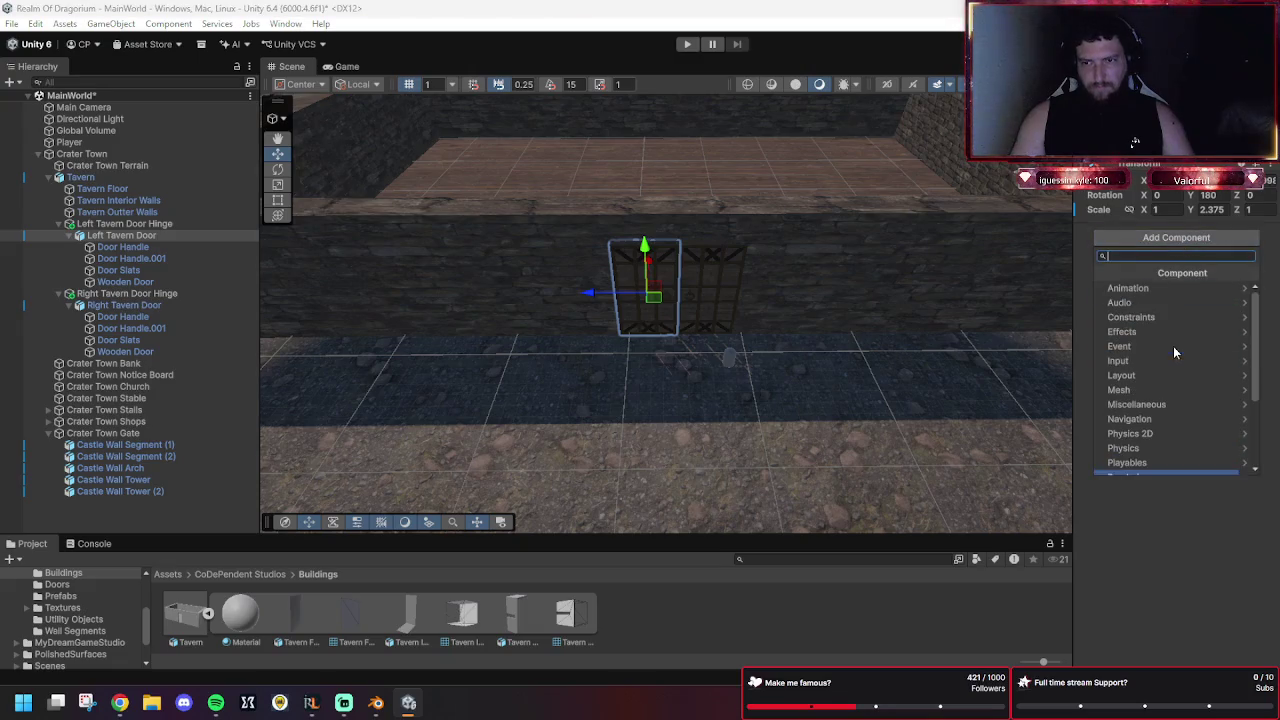
pyautogui.scroll(-5, 1174, 360)
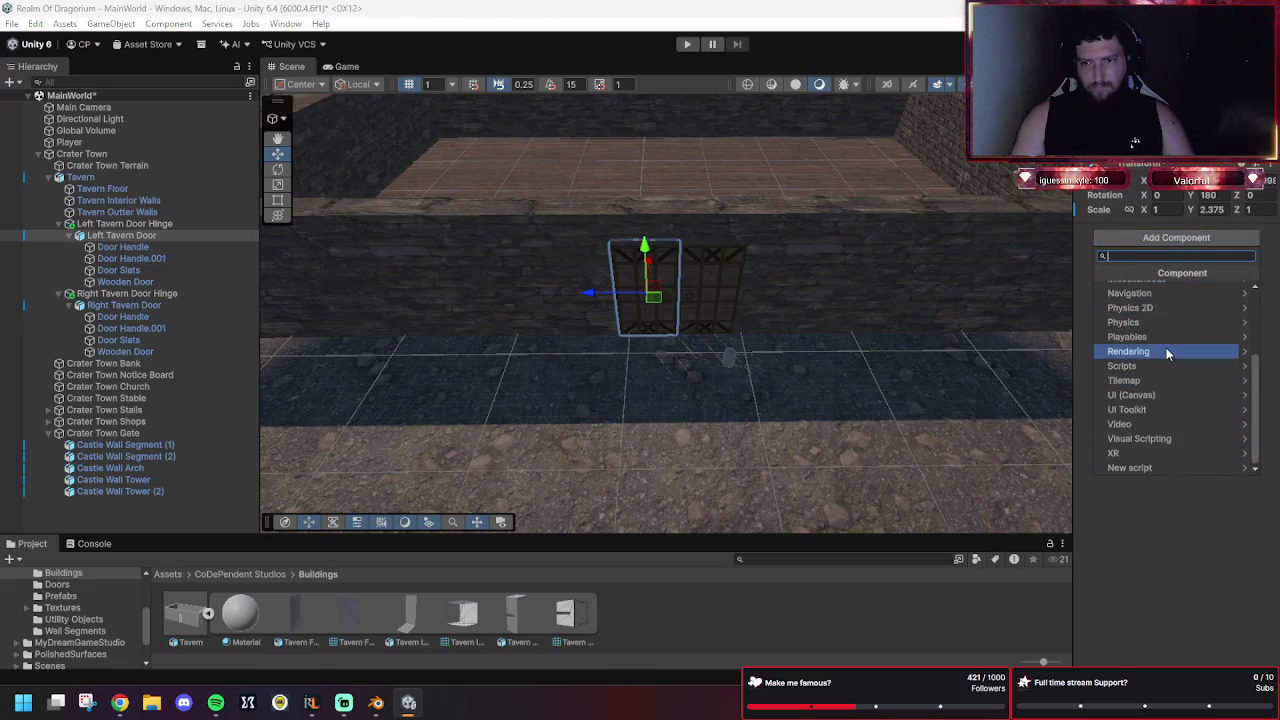
pyautogui.scroll(5, 1160, 300)
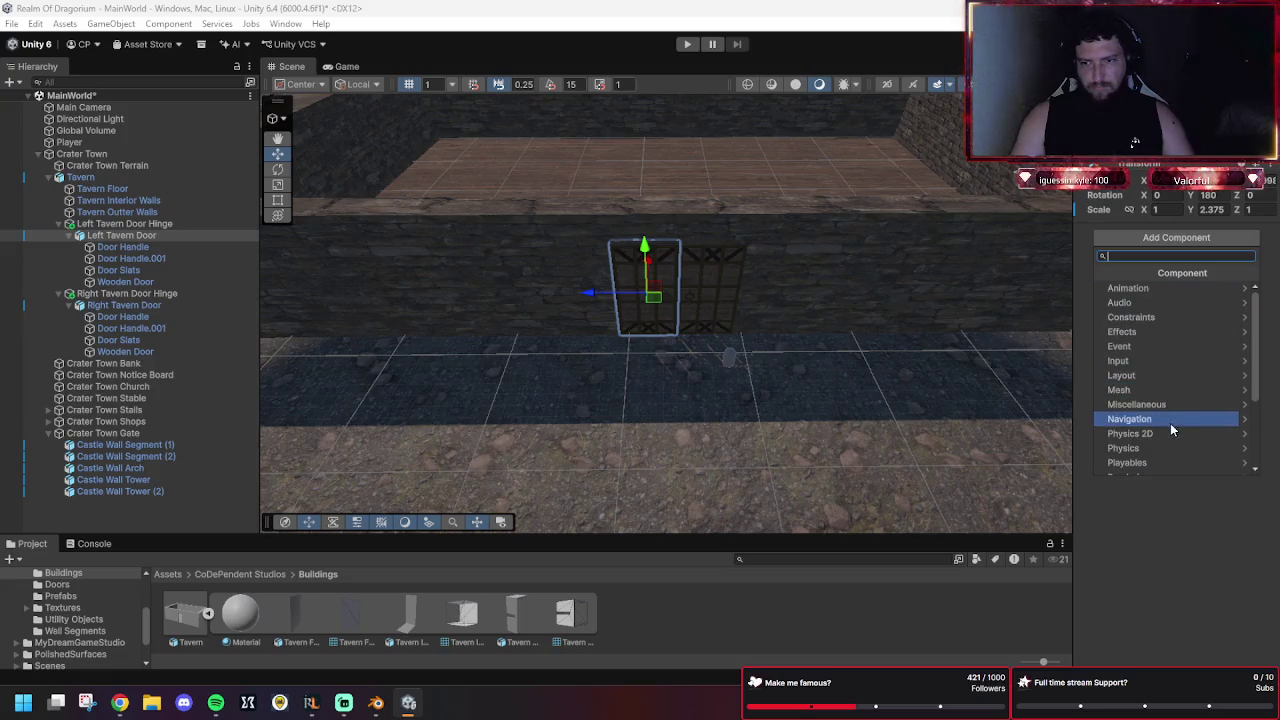
pyautogui.scroll(-5, 1171, 443)
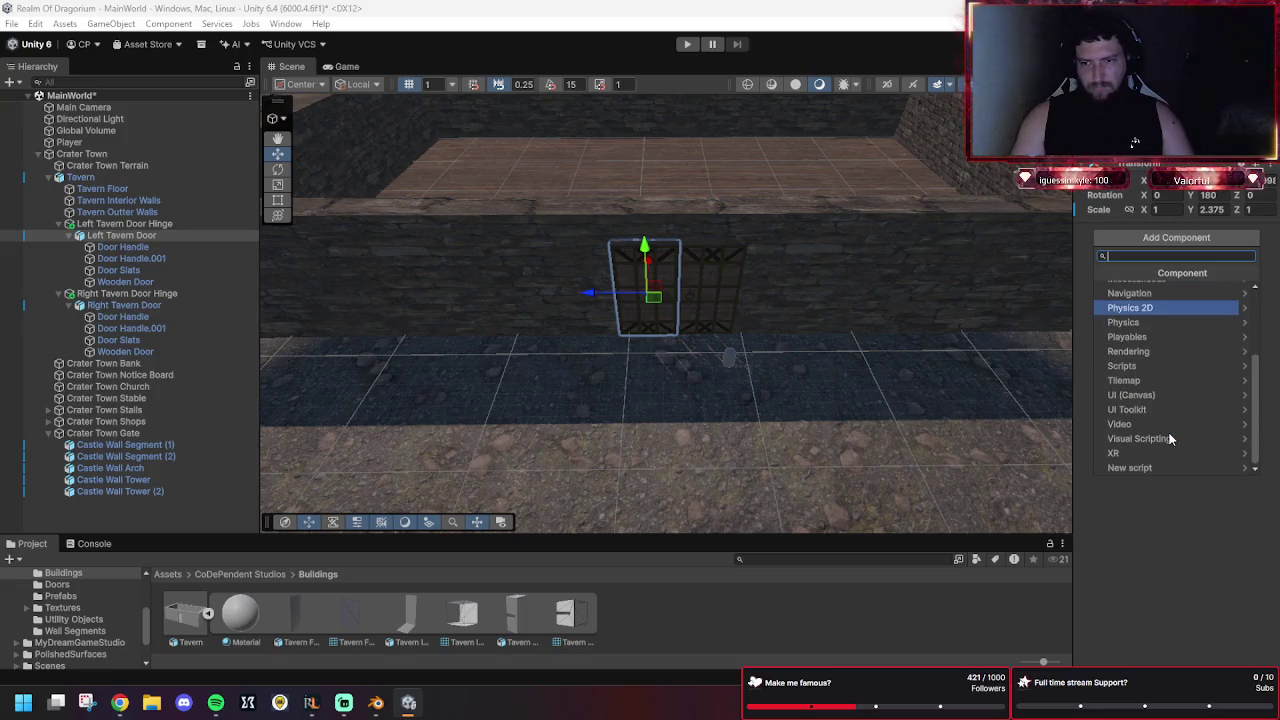
pyautogui.click(1152, 325)
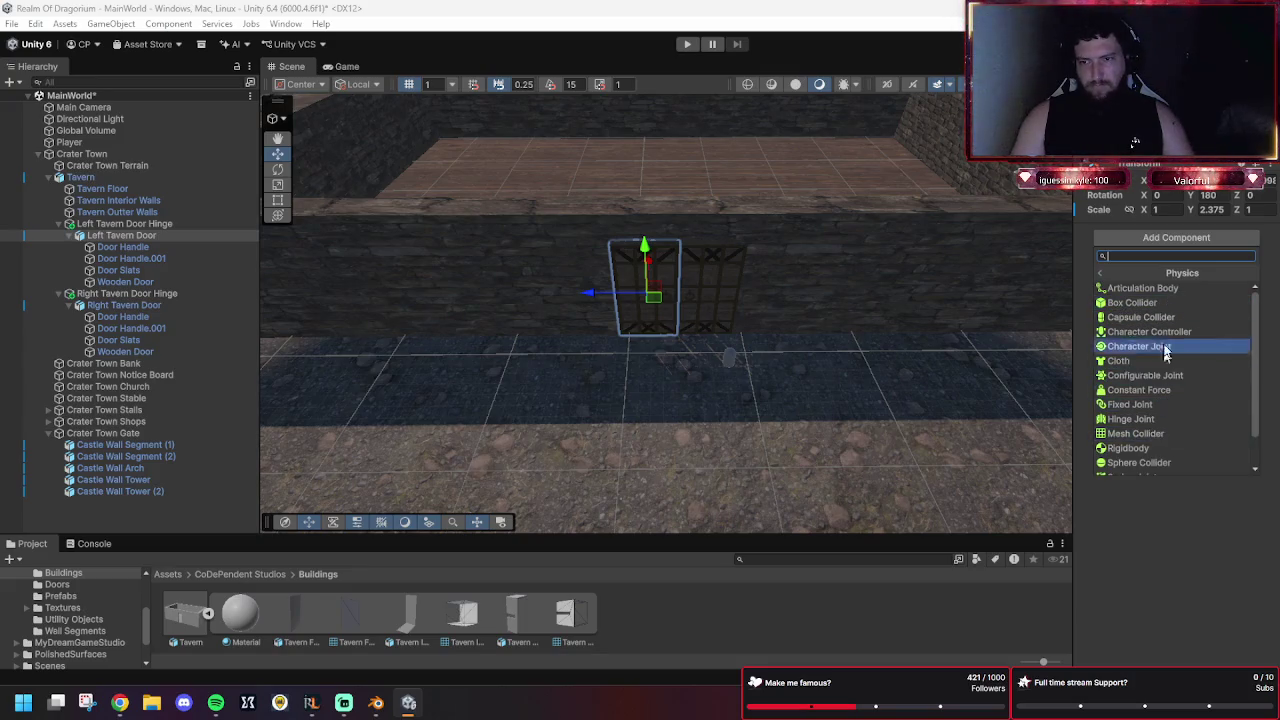
pyautogui.click(1155, 289)
pyautogui.click(1270, 231)
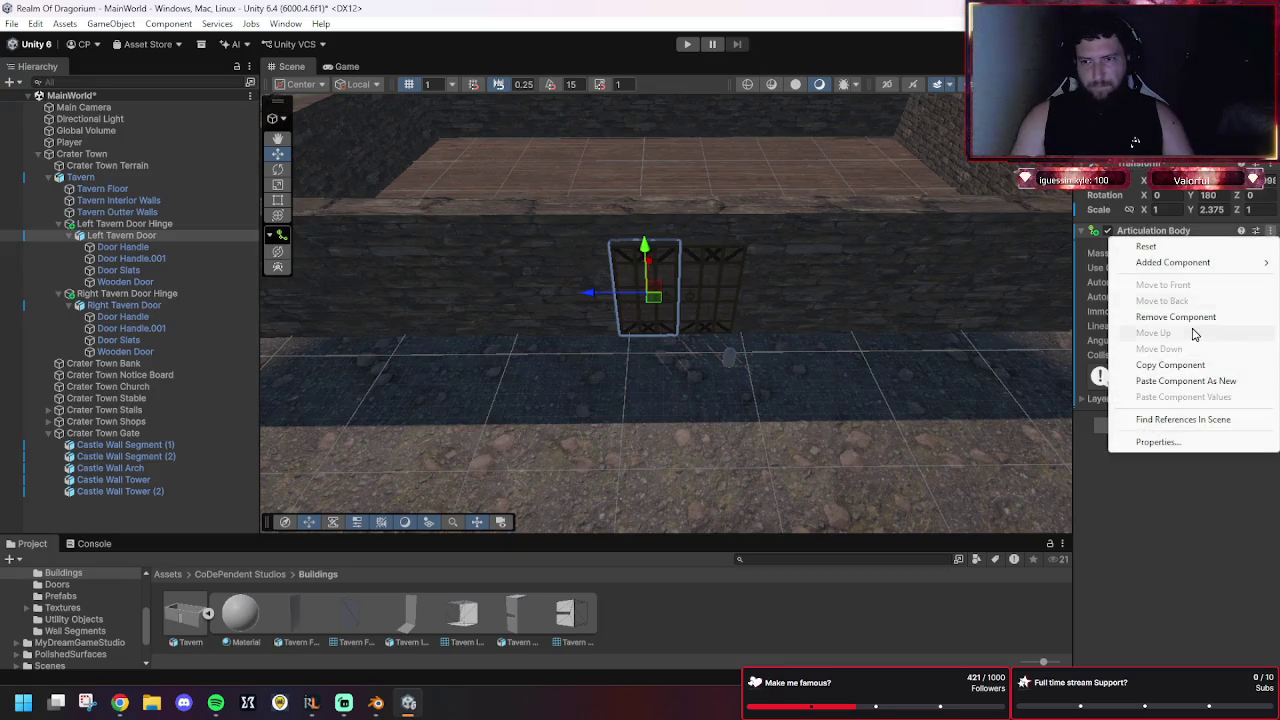
pyautogui.click(1190, 380)
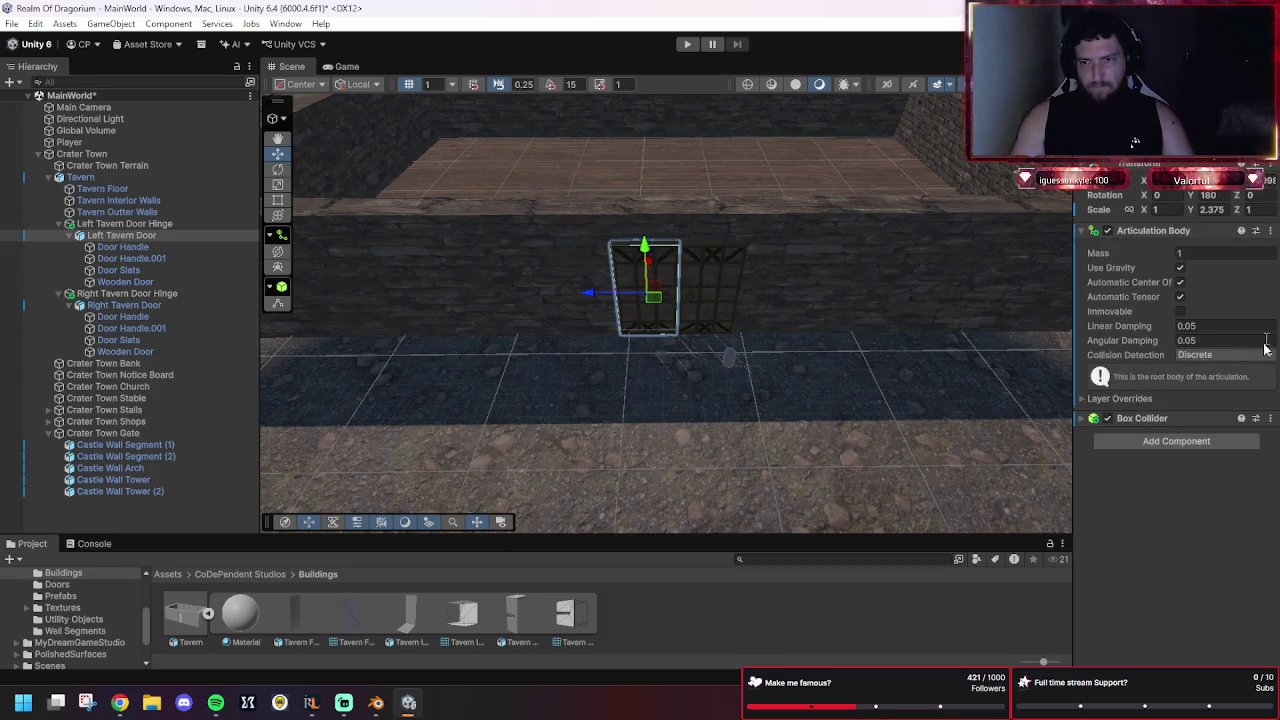
pyautogui.click(1271, 235)
pyautogui.click(1194, 316)
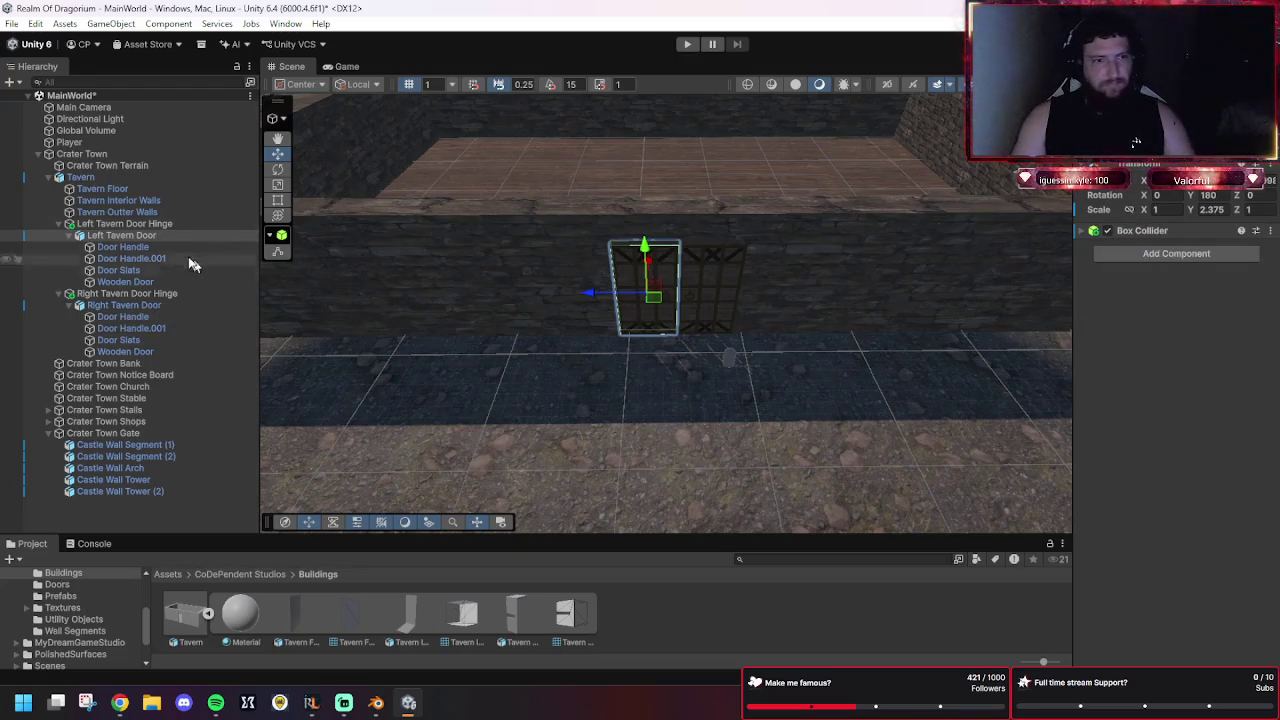
pyautogui.click(172, 294)
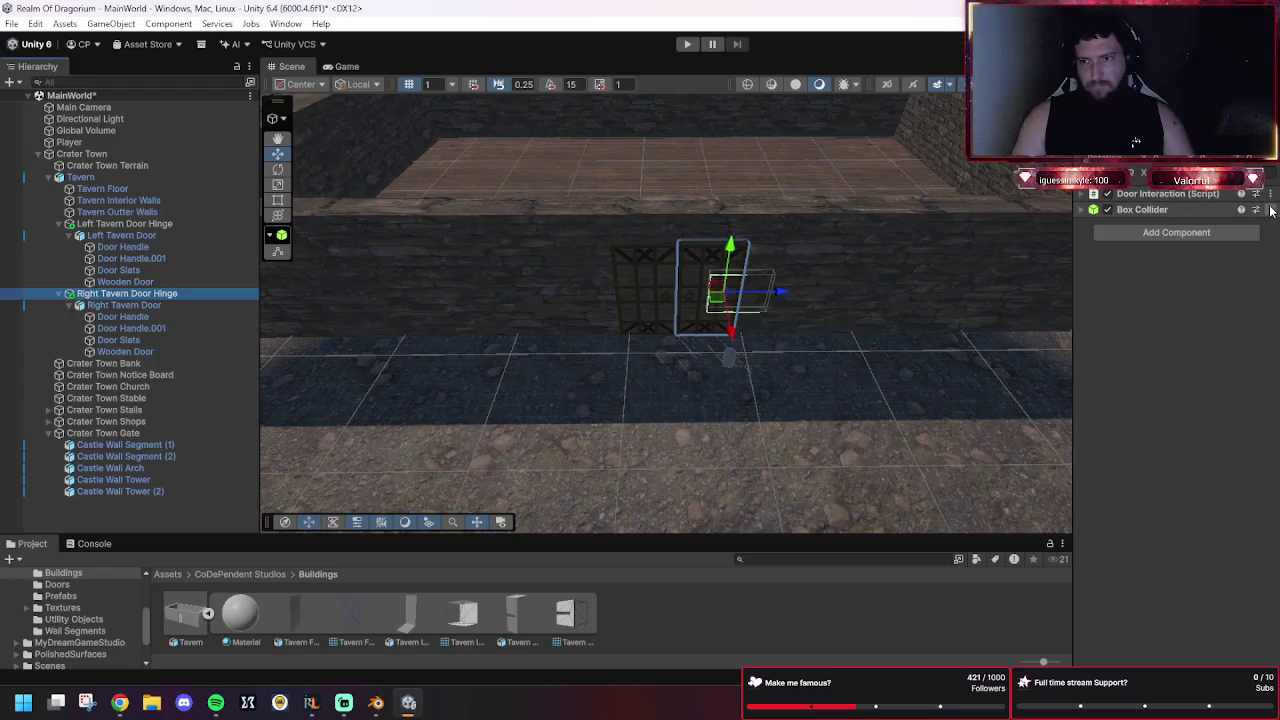
# Copy the Right Tavern Door Hinge's Box Collider and remove it from the hinge.
pyautogui.click(1270, 209)
pyautogui.click(1240, 328)
pyautogui.click(1270, 209)
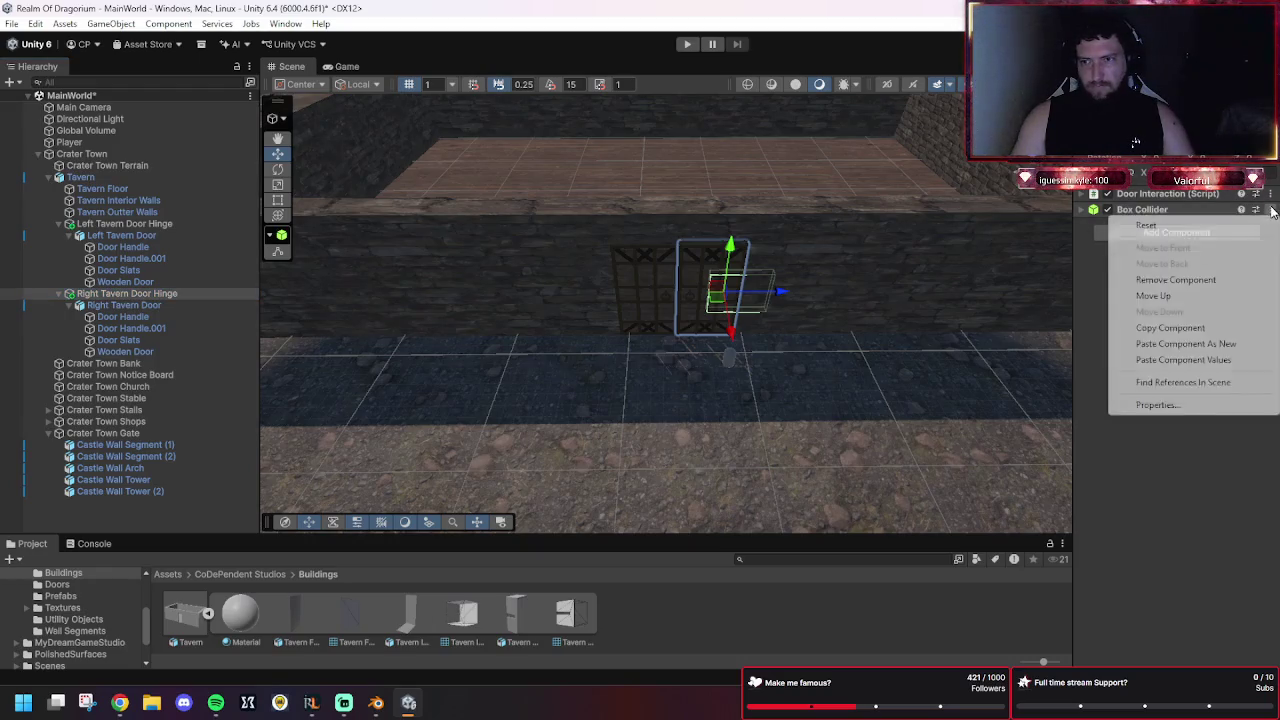
pyautogui.click(1172, 281)
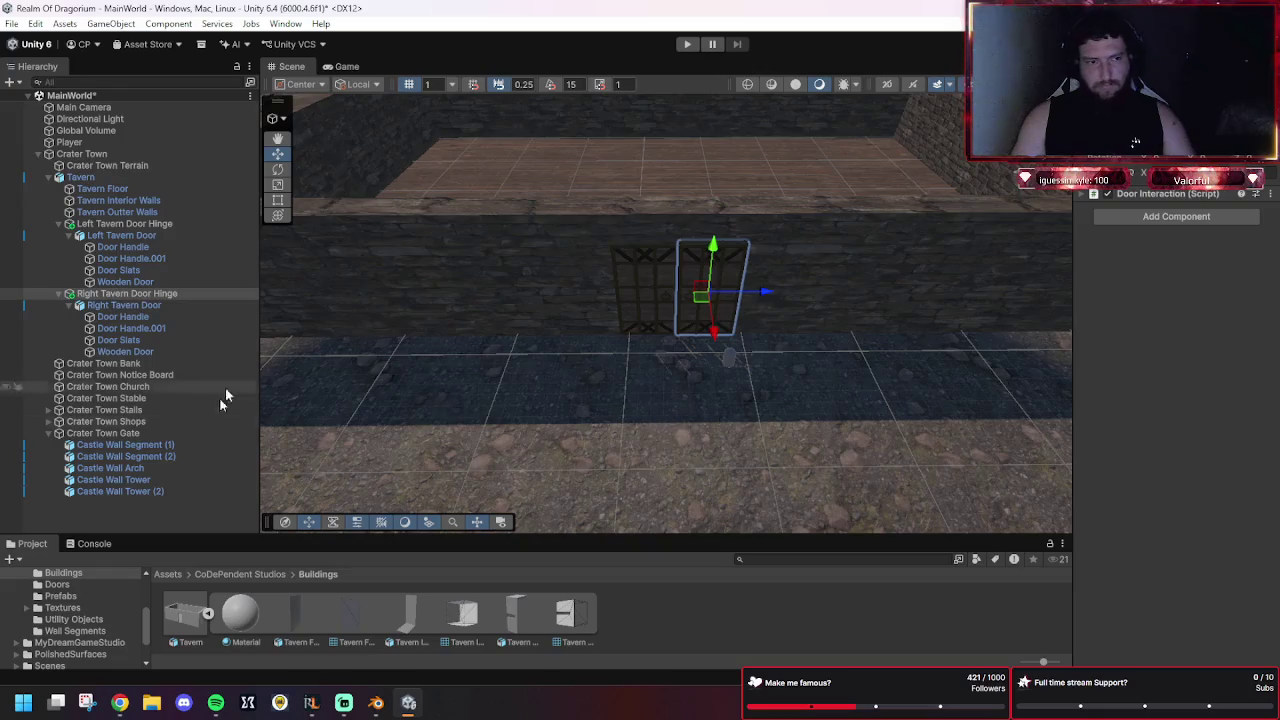
# Paste the Box Collider onto the Right Tavern Door and remove the stray Character Controller.
pyautogui.click(124, 305)
pyautogui.click(1212, 236)
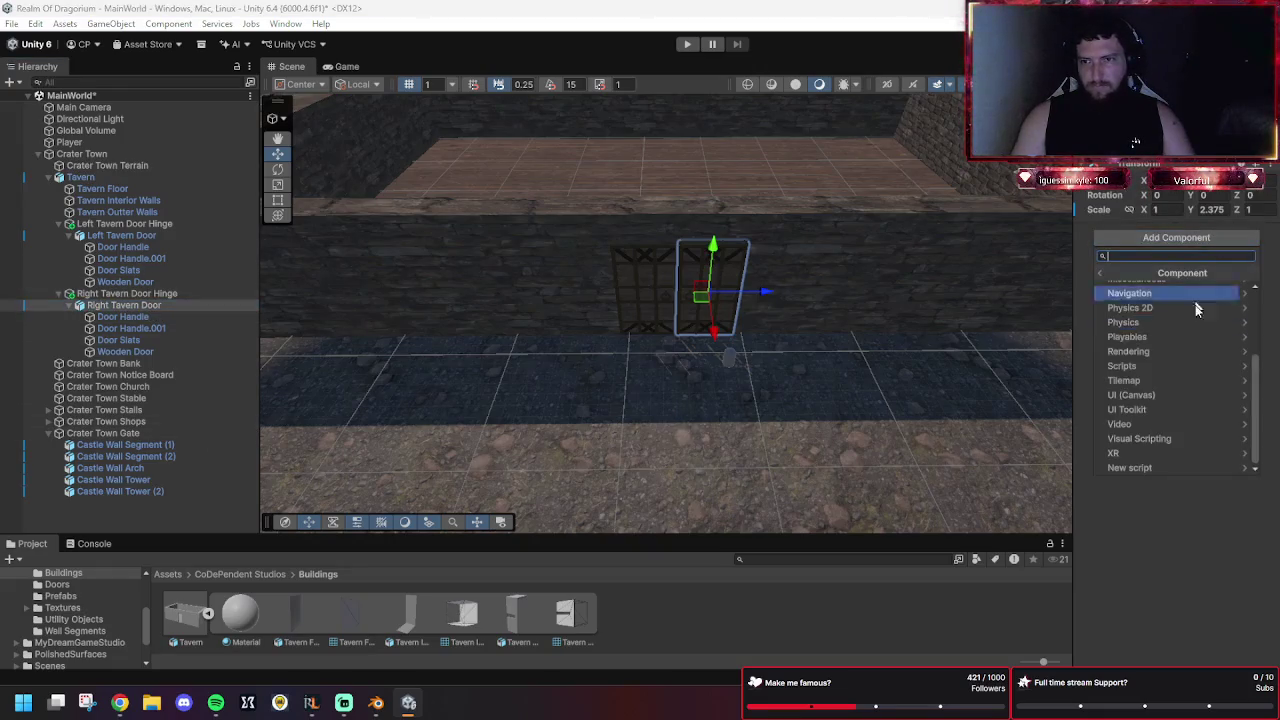
pyautogui.click(1140, 334)
pyautogui.click(1150, 329)
pyautogui.click(1270, 230)
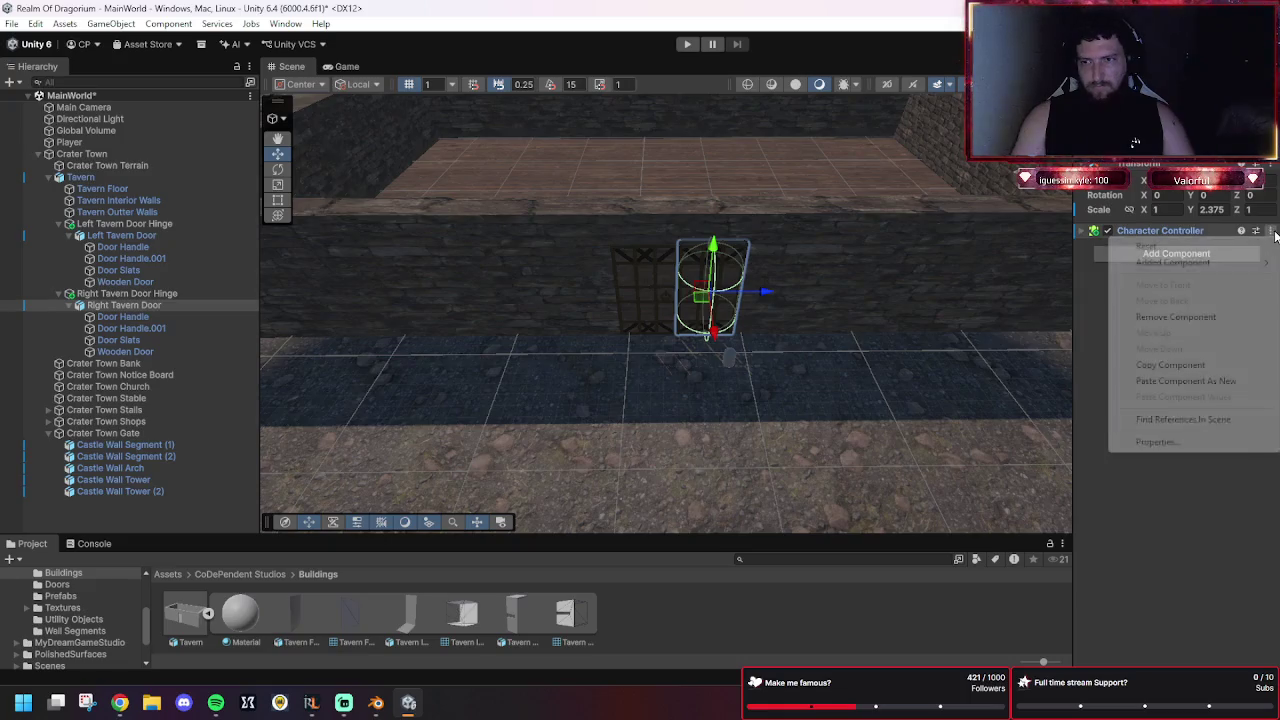
pyautogui.click(1186, 380)
pyautogui.click(1270, 230)
pyautogui.click(1176, 317)
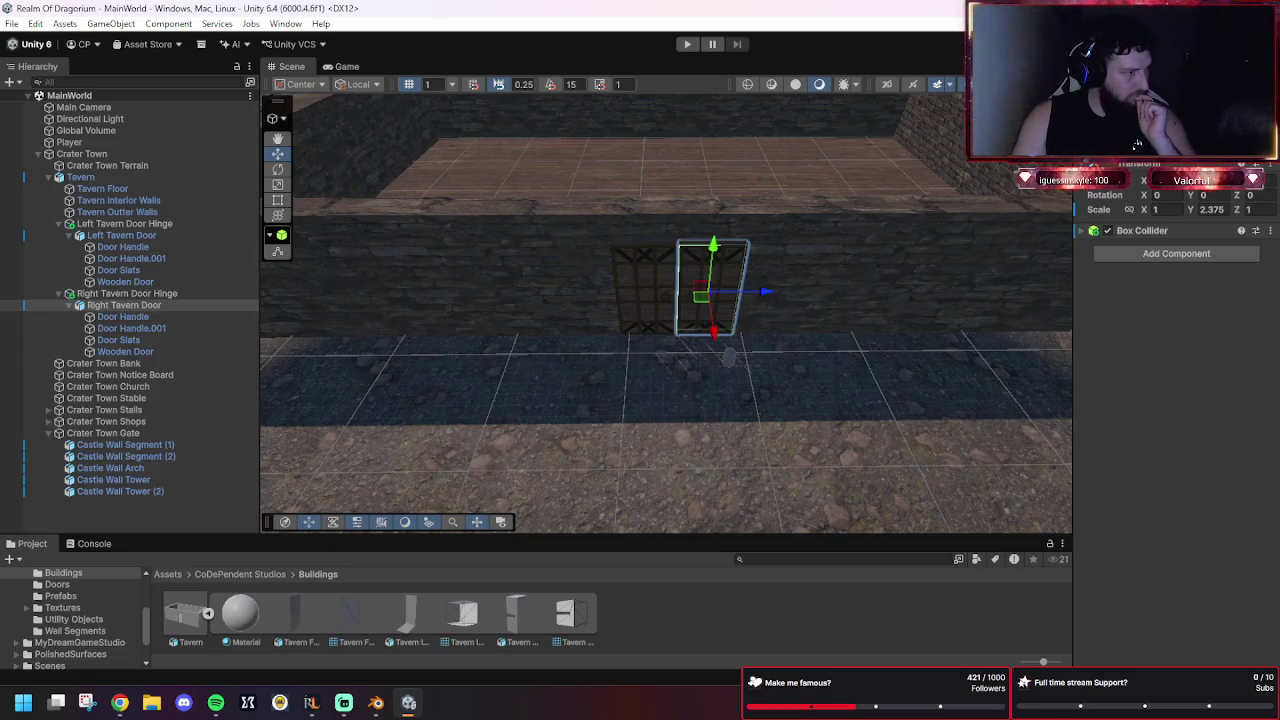
# Compare the left and right door hinges' Door Interaction settings and Invert Open values.
pyautogui.click(142, 293)
pyautogui.click(124, 224)
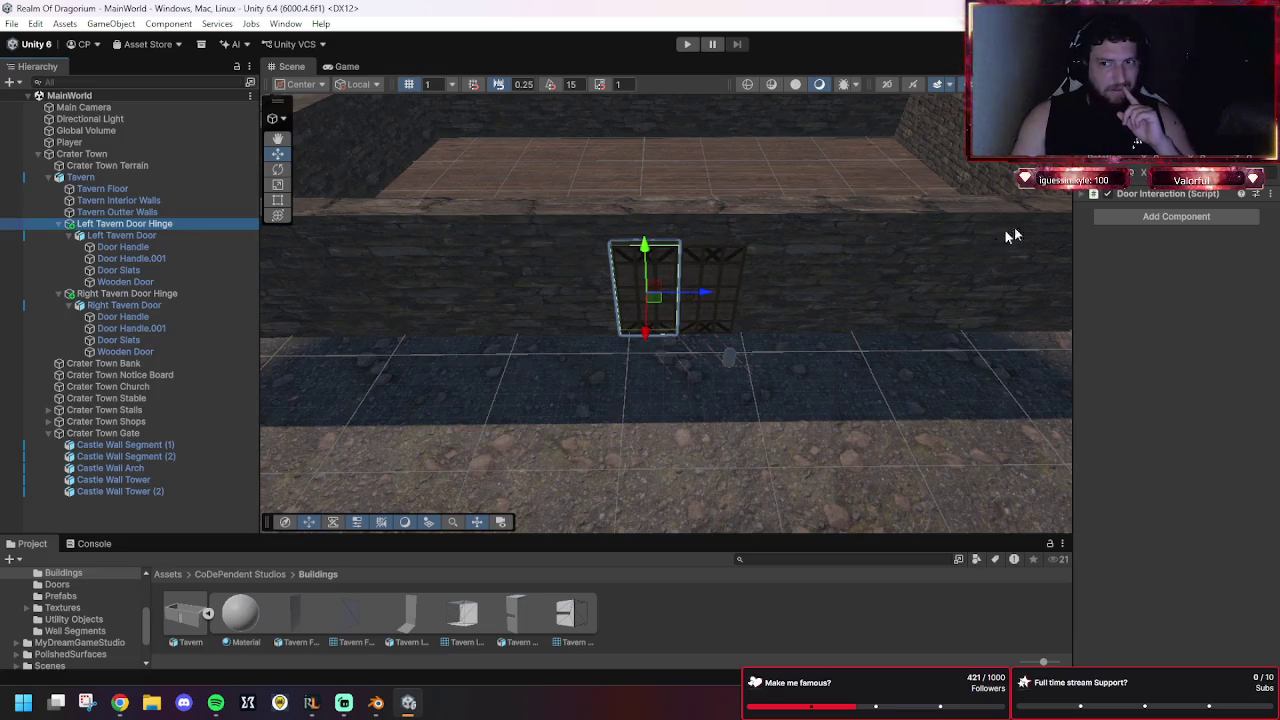
pyautogui.click(1120, 193)
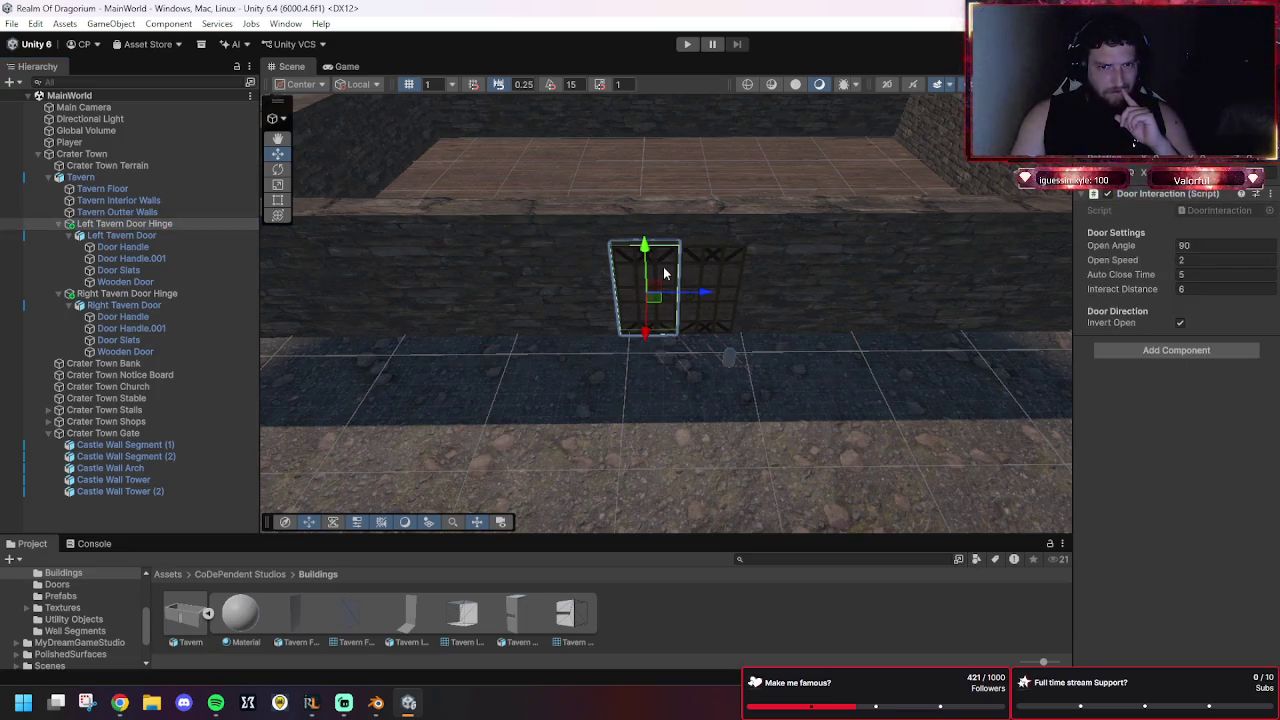
pyautogui.click(184, 293)
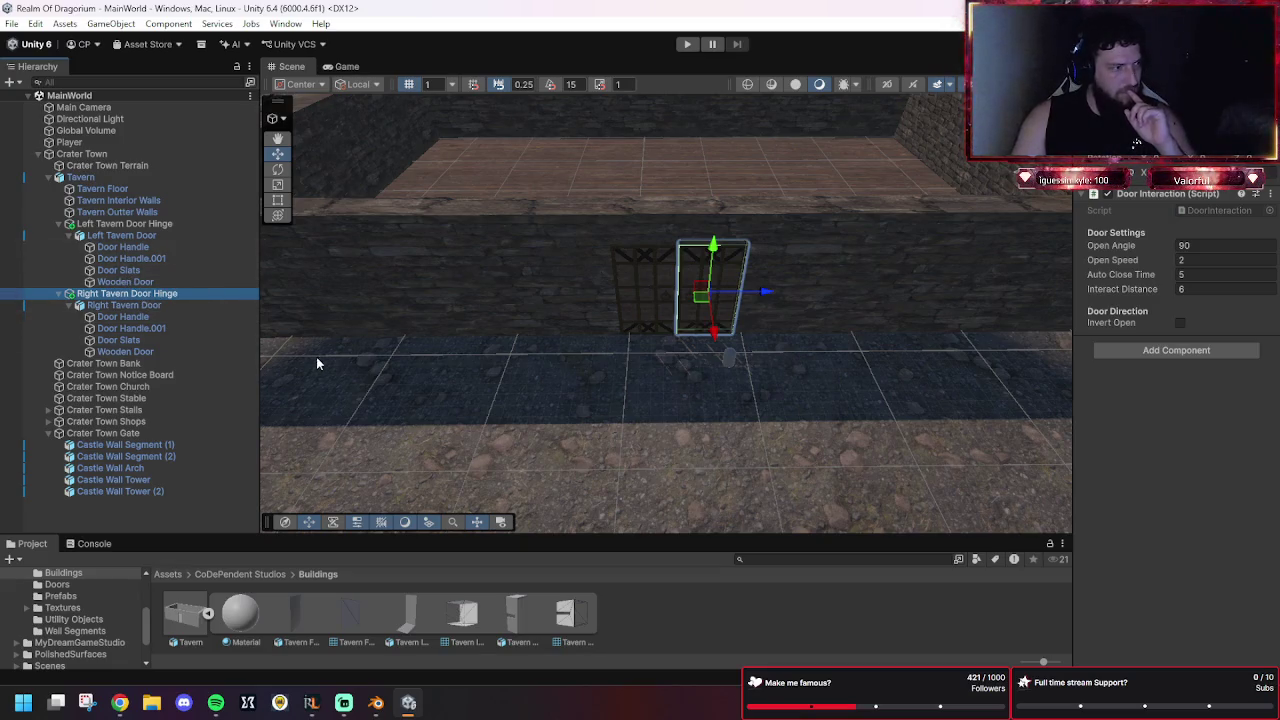
pyautogui.hotkey('alt', 'Tab')
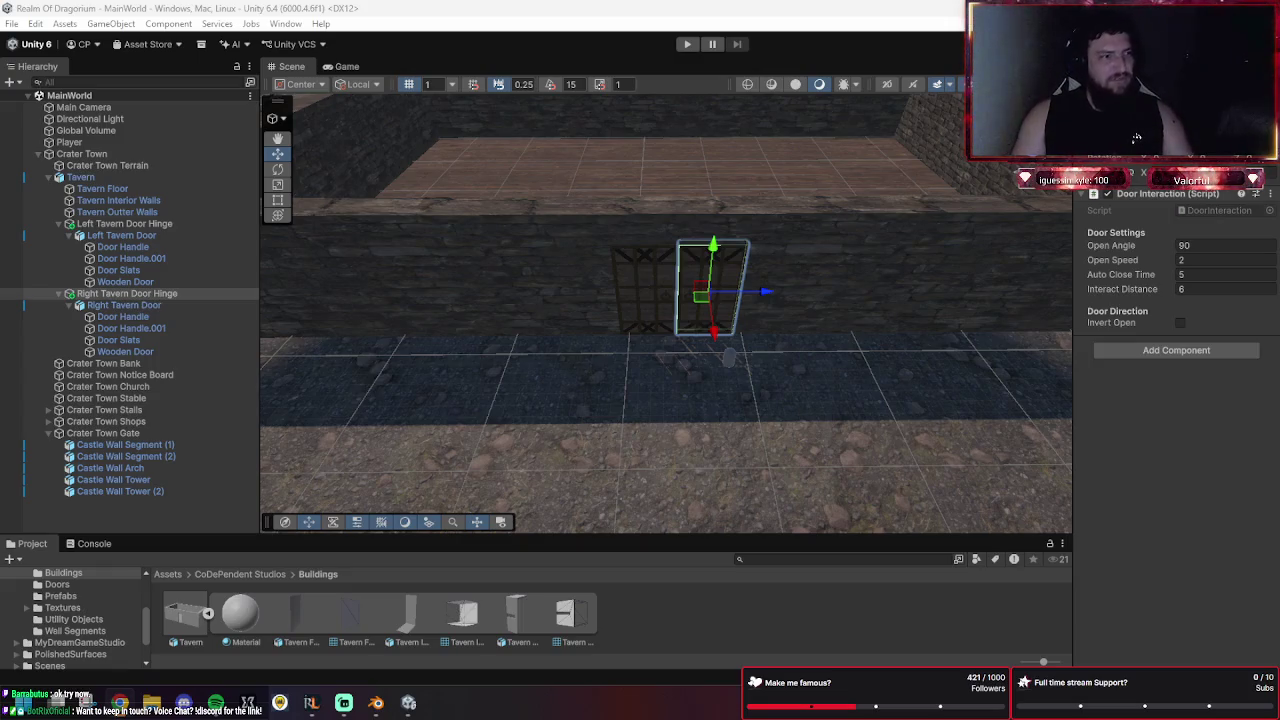
pyautogui.scroll(-3, 83, 600)
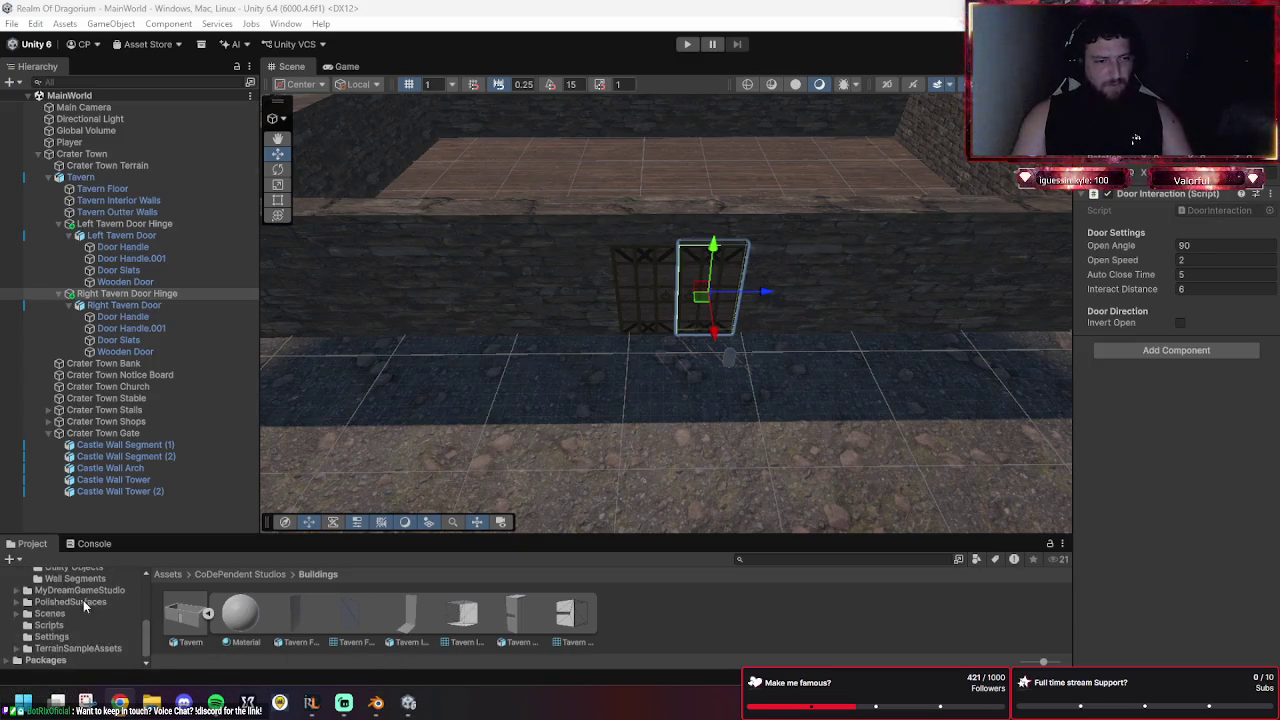
# Open DoorInteraction from the Assets/Scripts folder in the code editor.
pyautogui.click(50, 626)
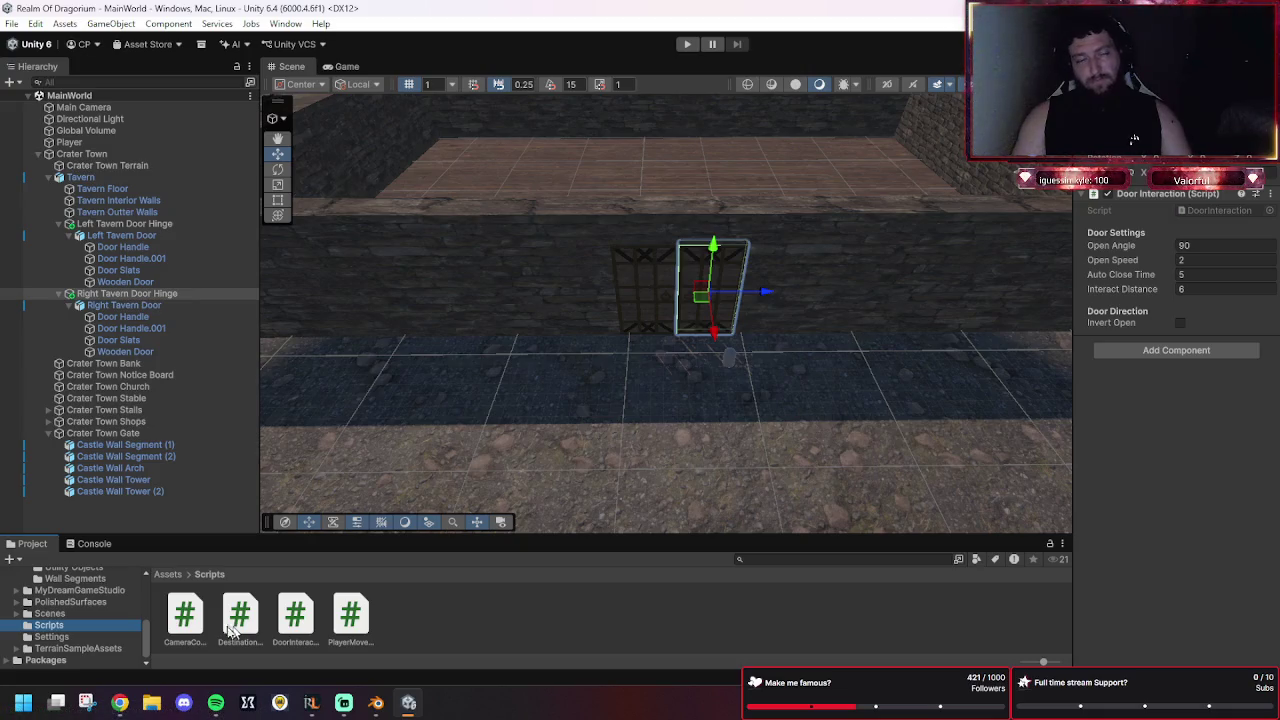
pyautogui.hotkey('alt', 'Tab')
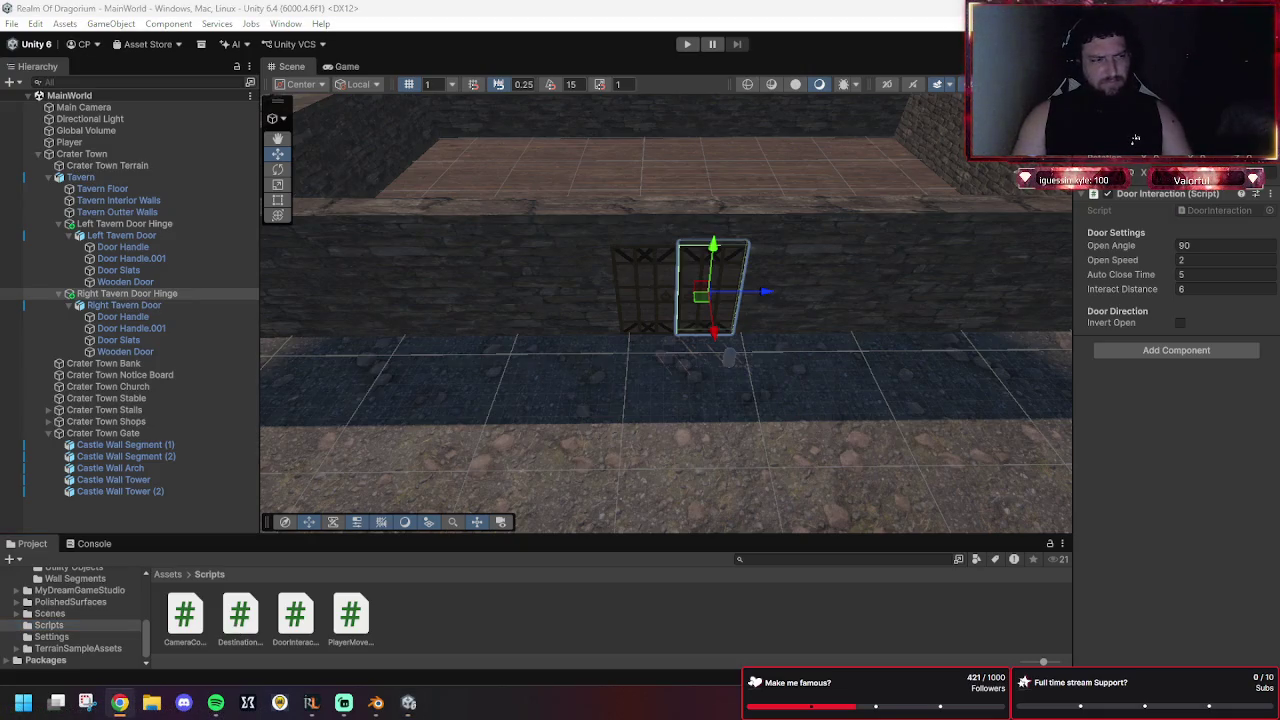
pyautogui.click(295, 615)
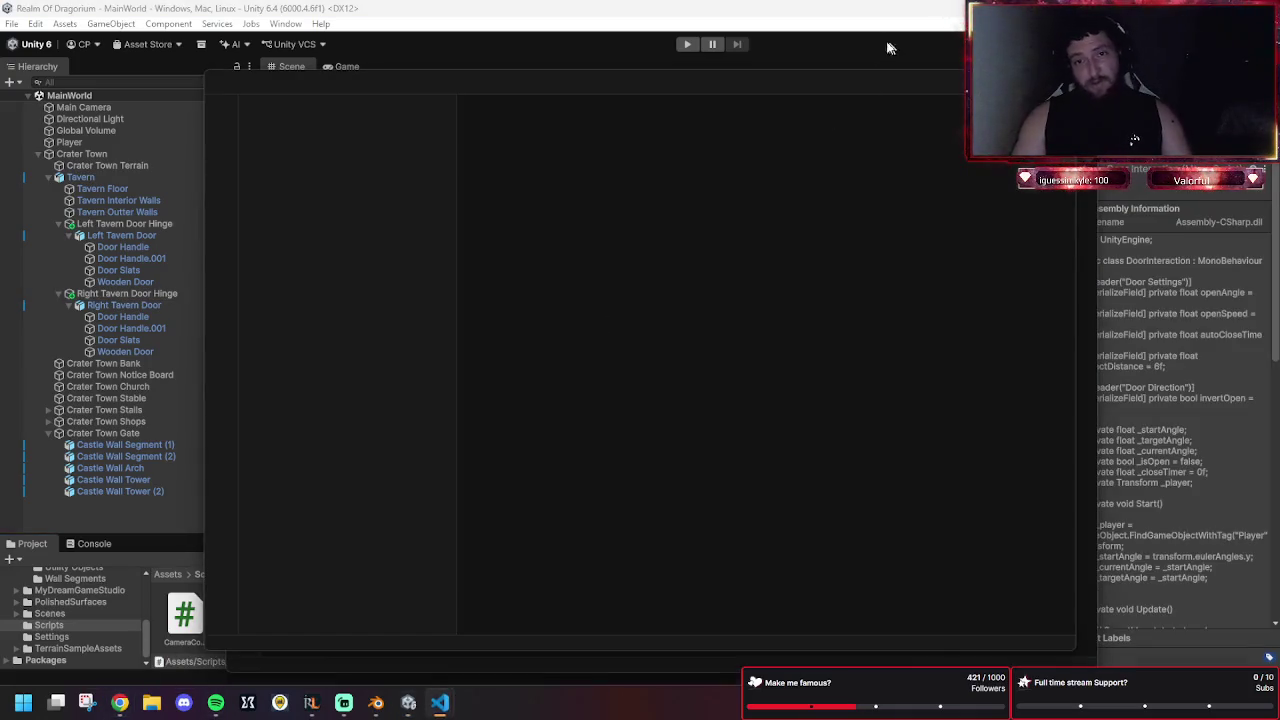
# Paste new code over the OpenDoor and CloseDoor methods (lines 56–68), save, and close the extra window.
pyautogui.scroll(-6, 658, 231)
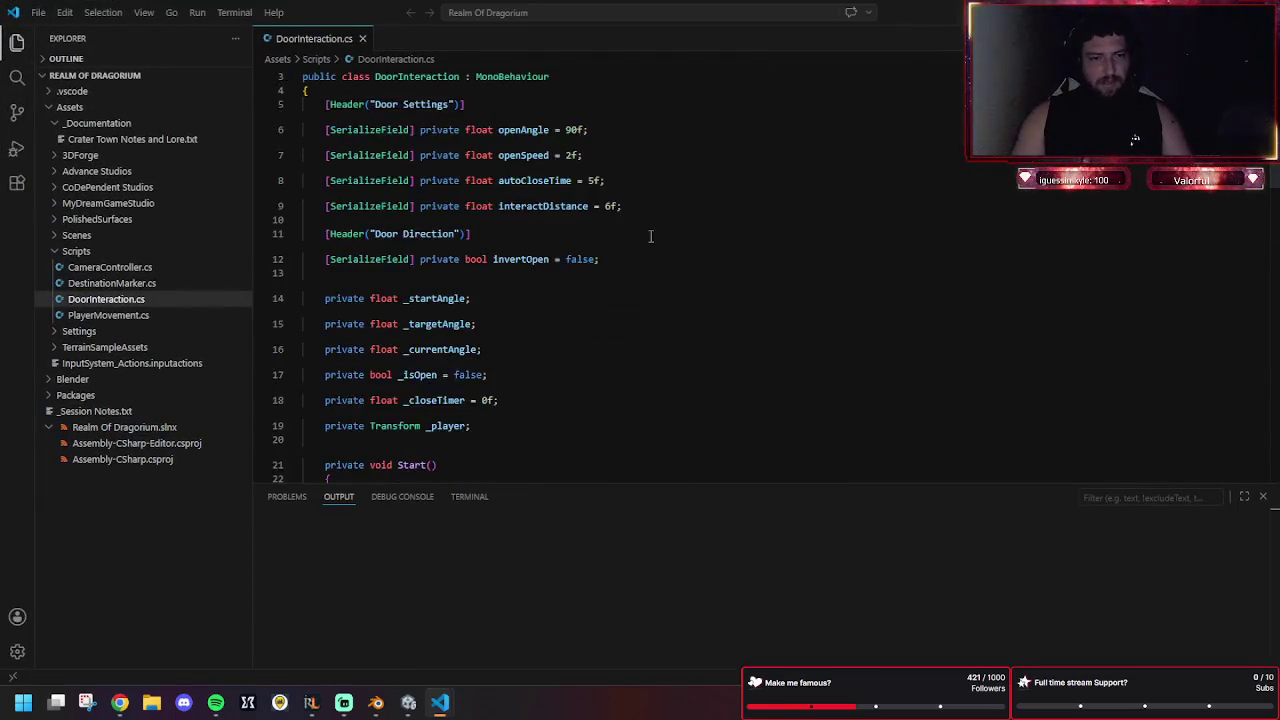
pyautogui.scroll(-10, 646, 297)
pyautogui.scroll(15, 709, 237)
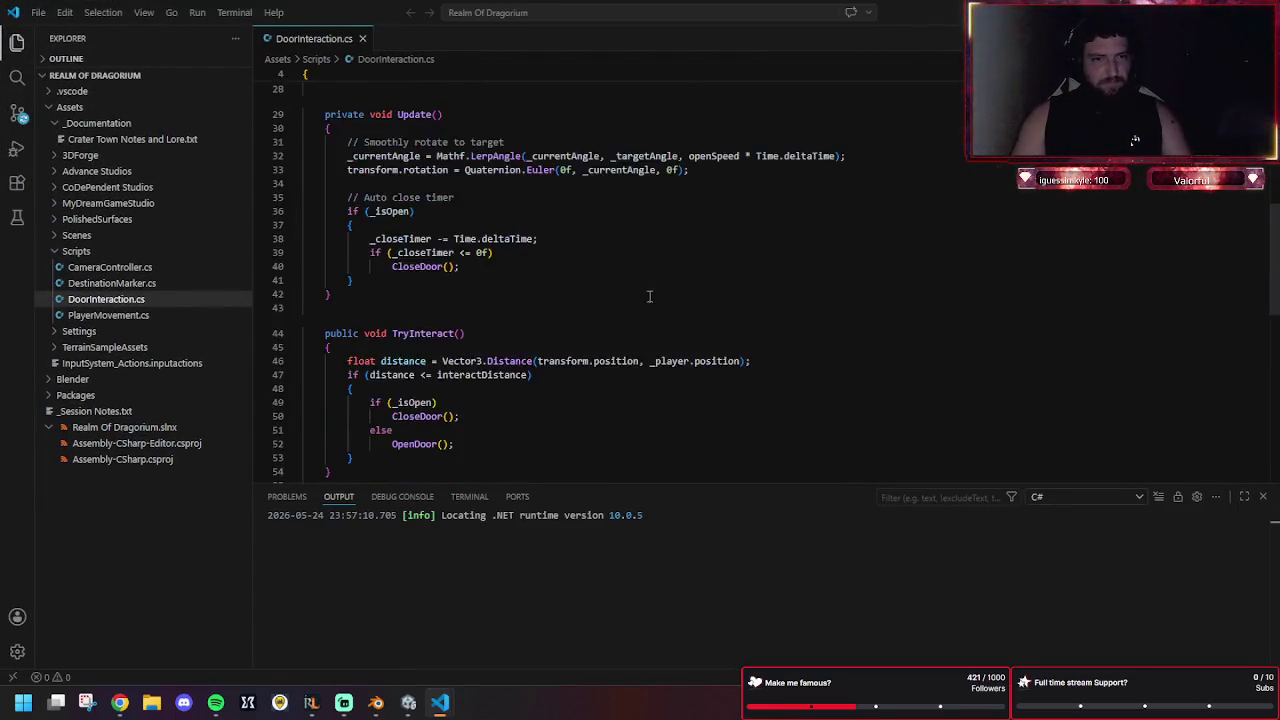
pyautogui.scroll(-6, 612, 292)
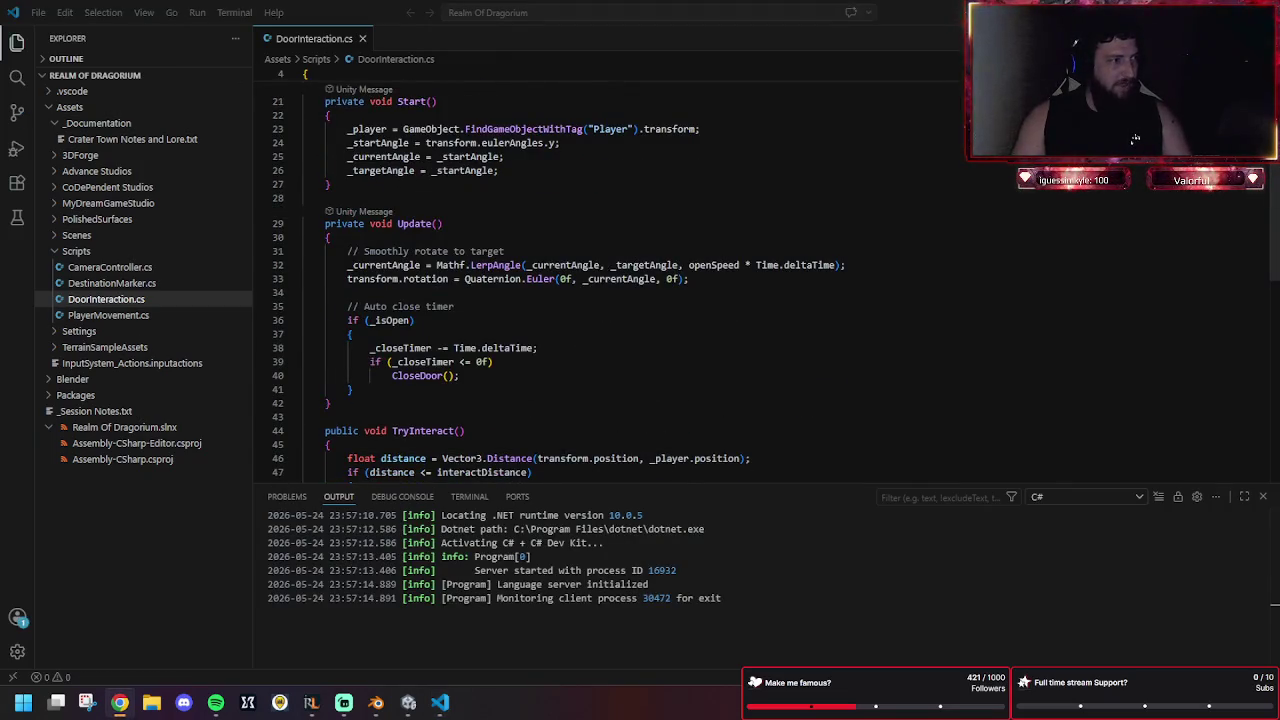
pyautogui.scroll(-2, 484, 297)
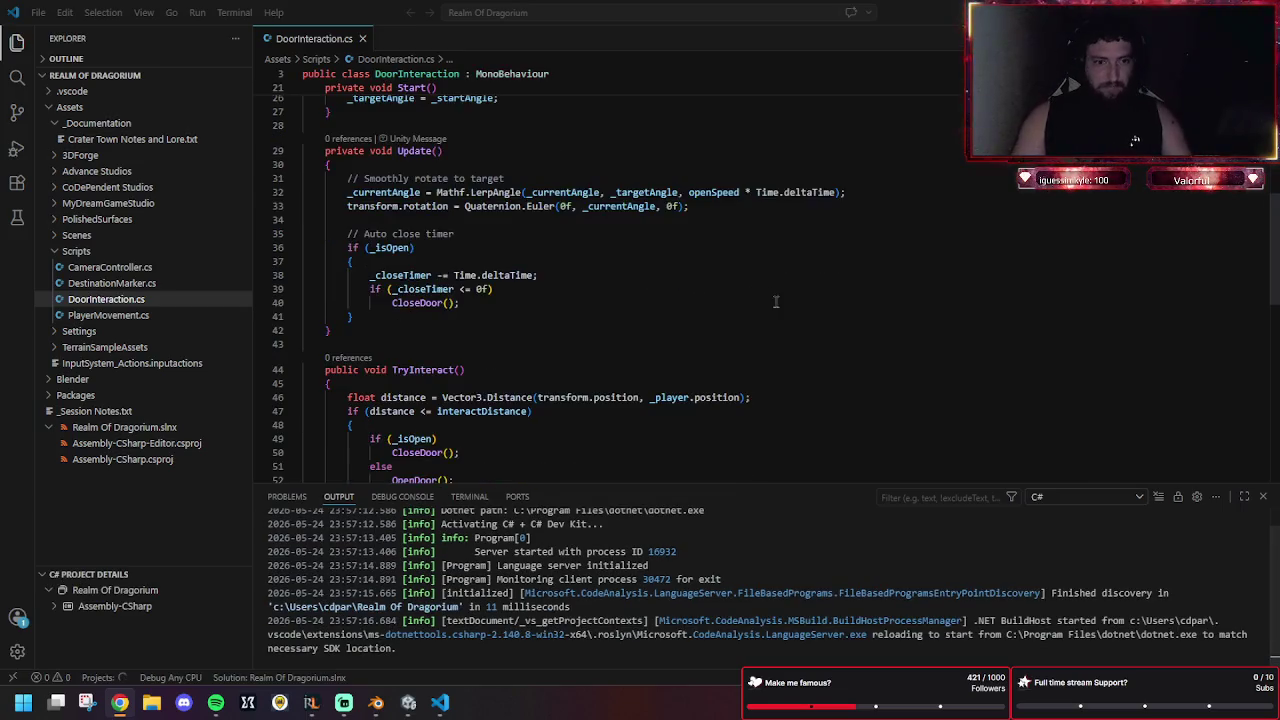
pyautogui.scroll(-6, 666, 300)
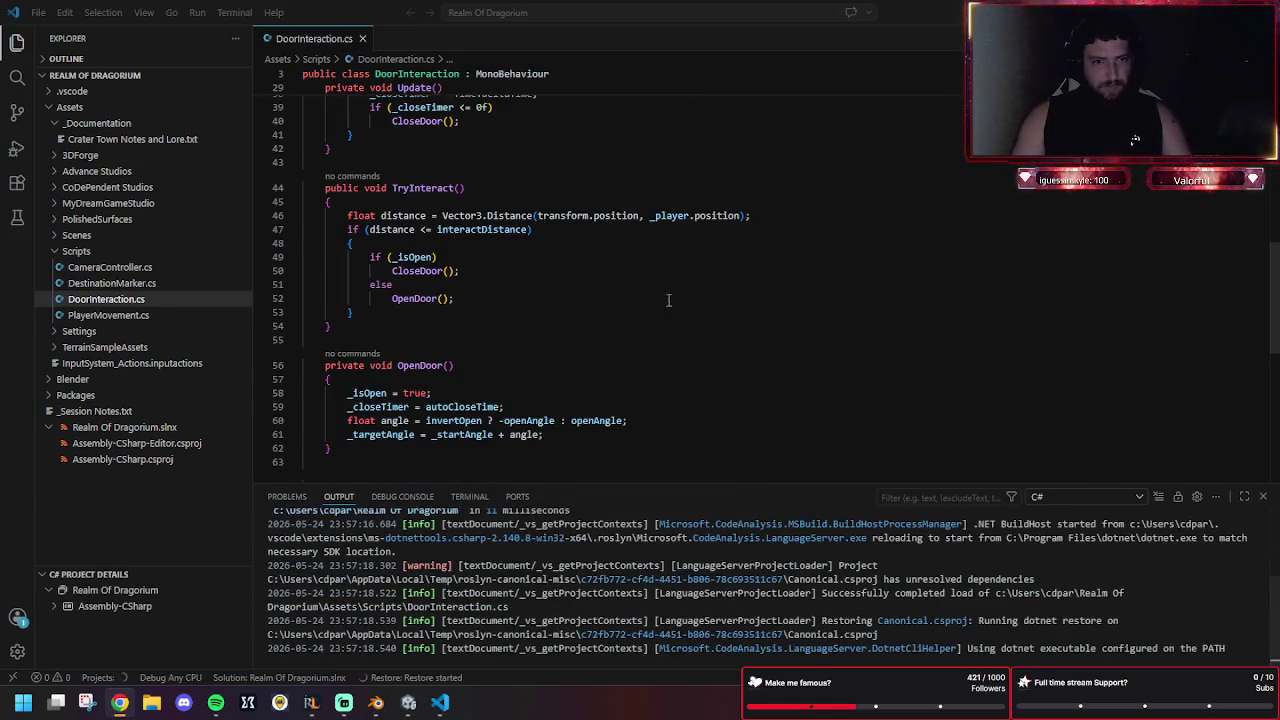
pyautogui.scroll(-1, 680, 303)
pyautogui.moveTo(268, 405); pyautogui.dragTo(270, 200)
pyautogui.write('private void OpenDoor() {     _isOpen = true;     _closeTimer = autoCloseTime;     float angle = invertOpen ? -openAngle : openAngle;     _targetAngle = _startAngle + angle;     GetComponent<Collider>().enabled = false; }  private void CloseDoor() {     _isOpen = false;     _targetAngle = _startAngle;     GetComponent<Collider>().enabled = true; }')
pyautogui.hotkey('alt', 'Tab')
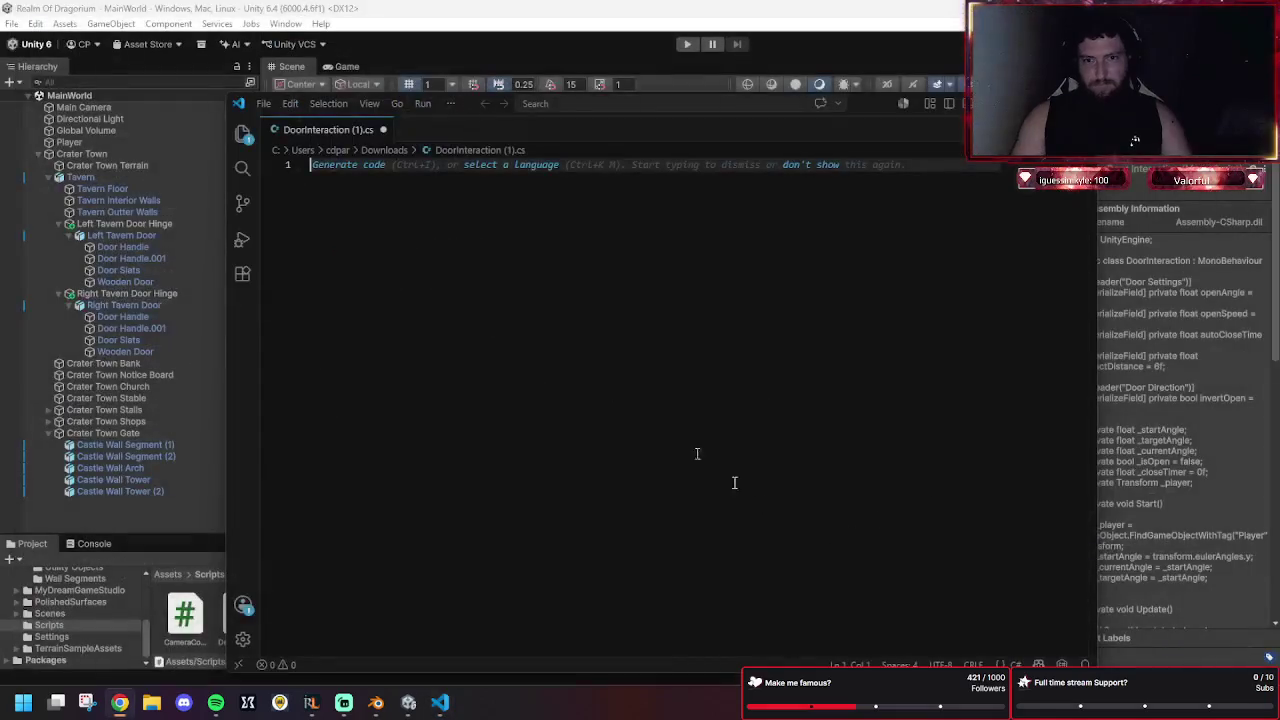
pyautogui.hotkey('alt', 'F4')
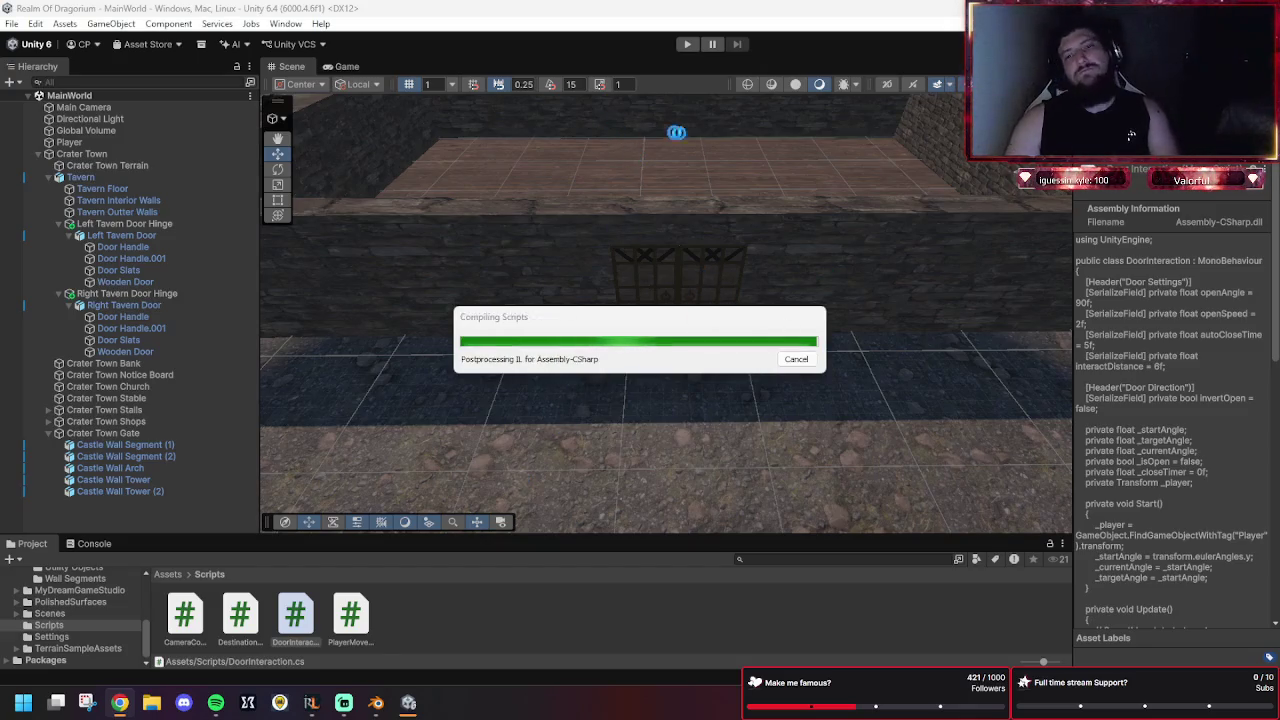
# Start play mode to test the tavern doors.
pyautogui.click(688, 46)
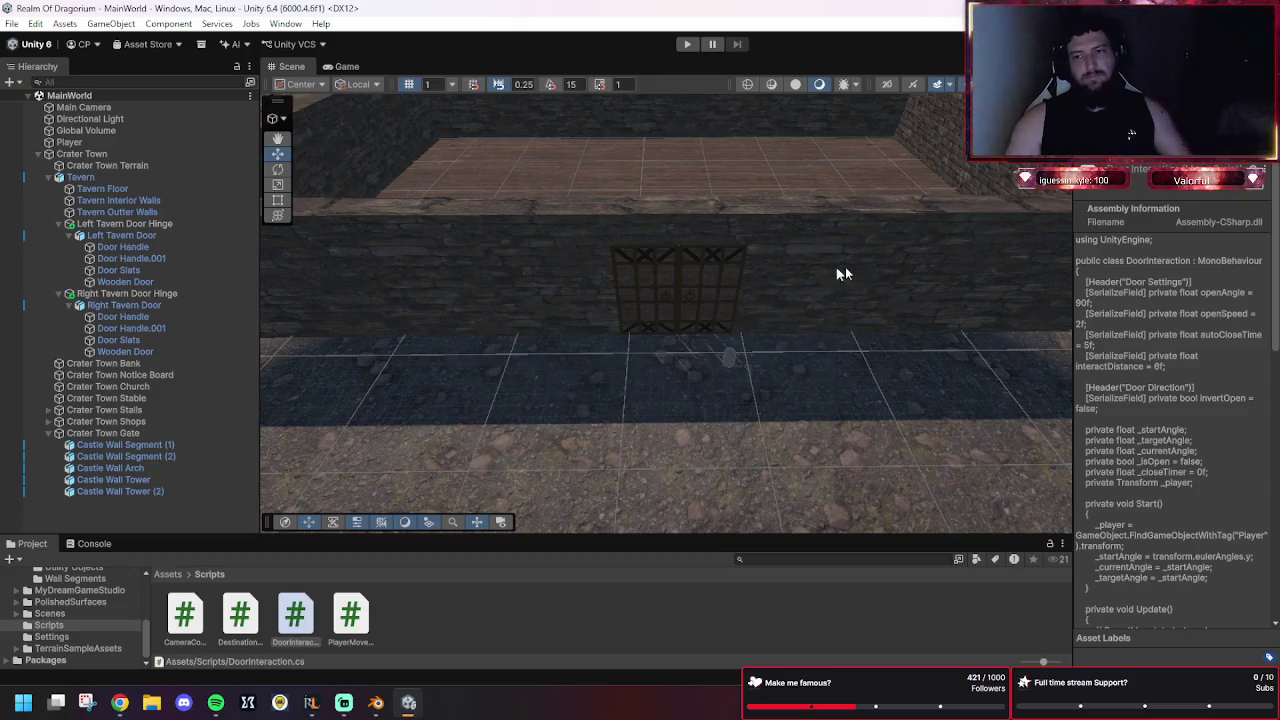
pyautogui.click(687, 44)
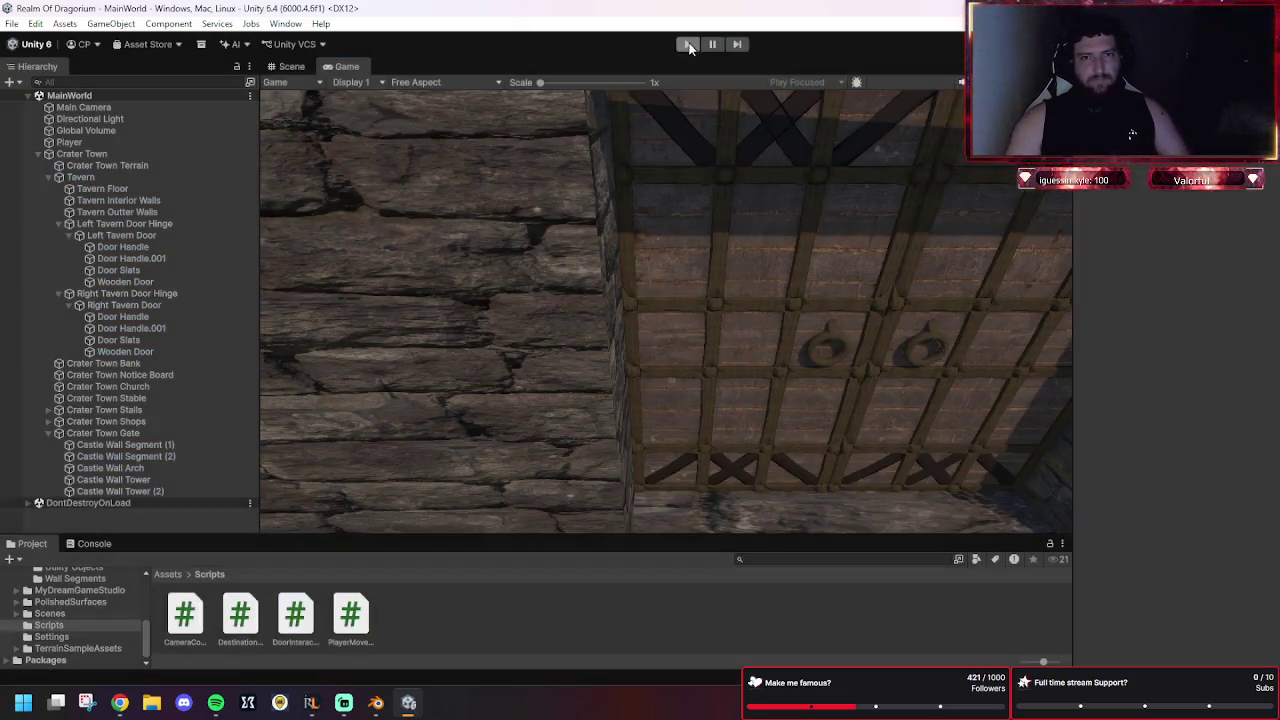
pyautogui.click(688, 45)
pyautogui.click(688, 45)
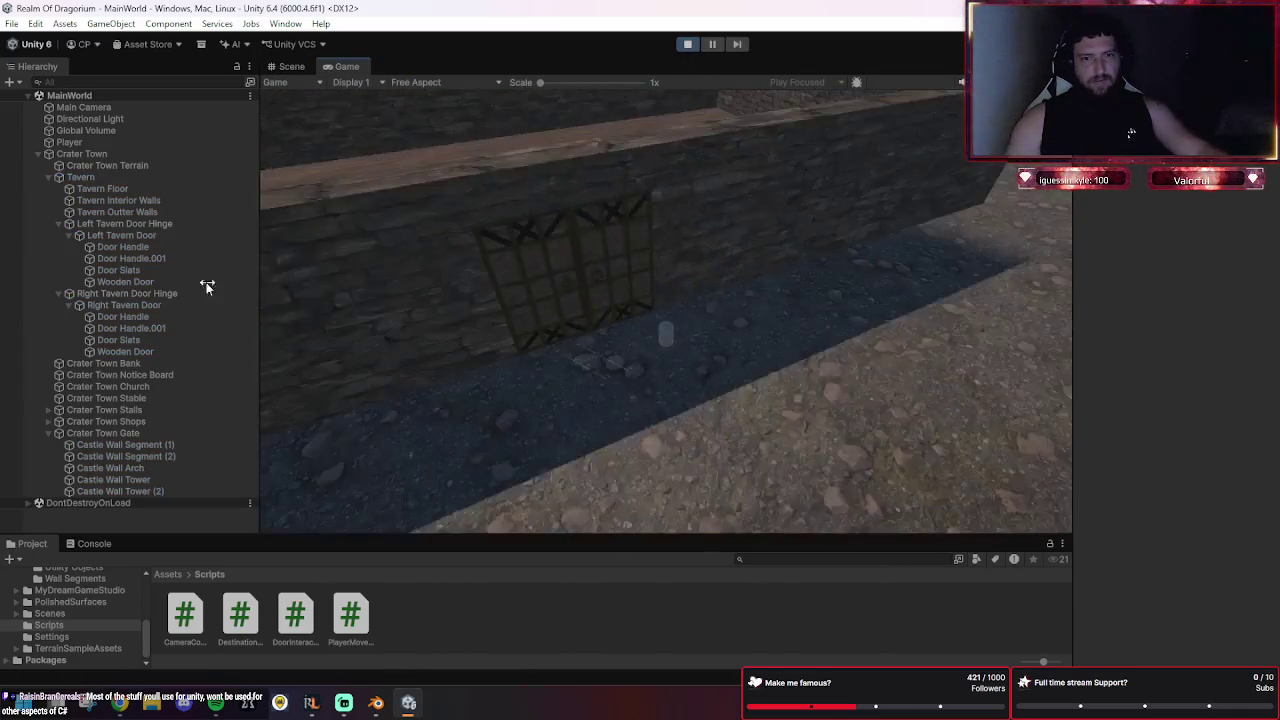
# Walk the player up to the tavern door and swing it open.
pyautogui.click(571, 236)
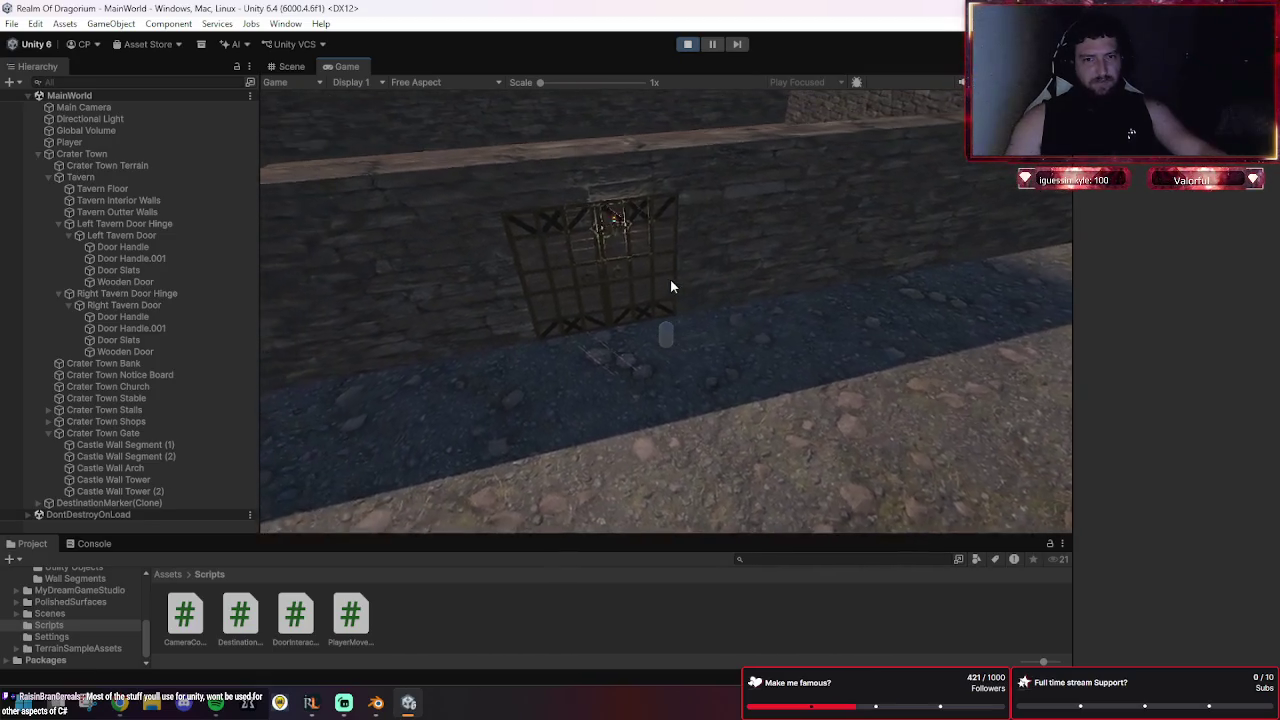
pyautogui.click(646, 177)
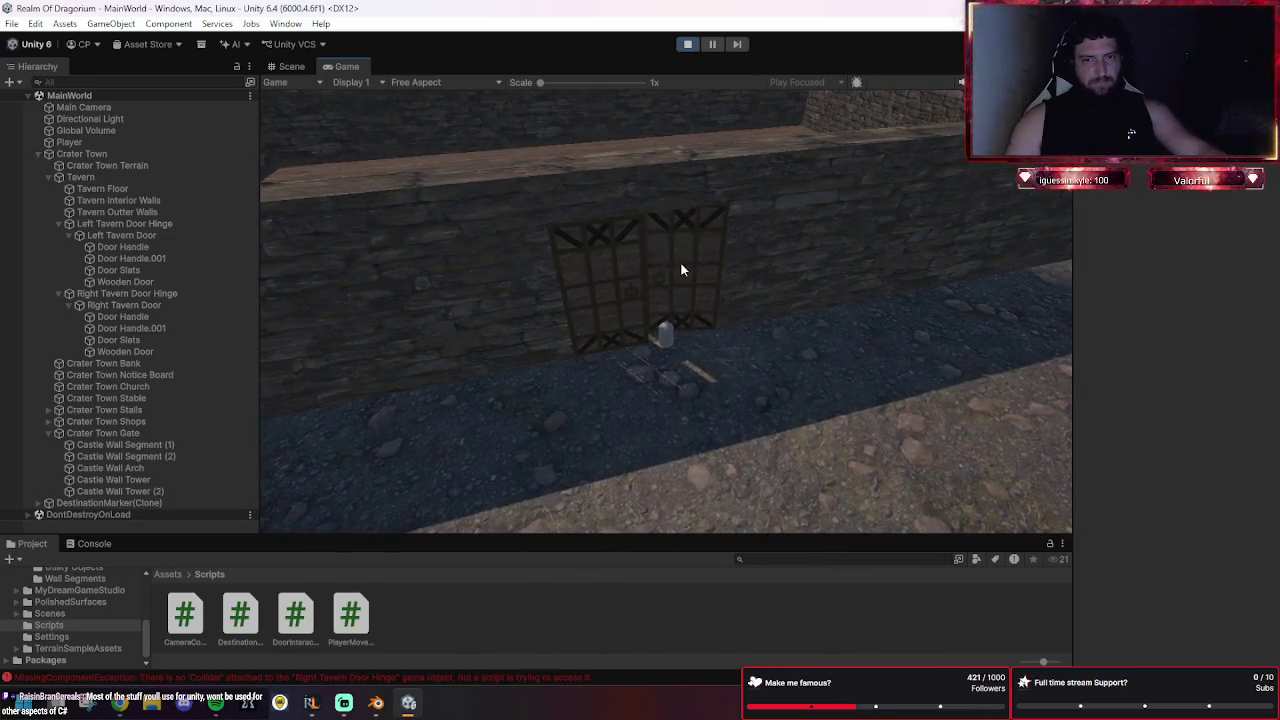
pyautogui.click(551, 334)
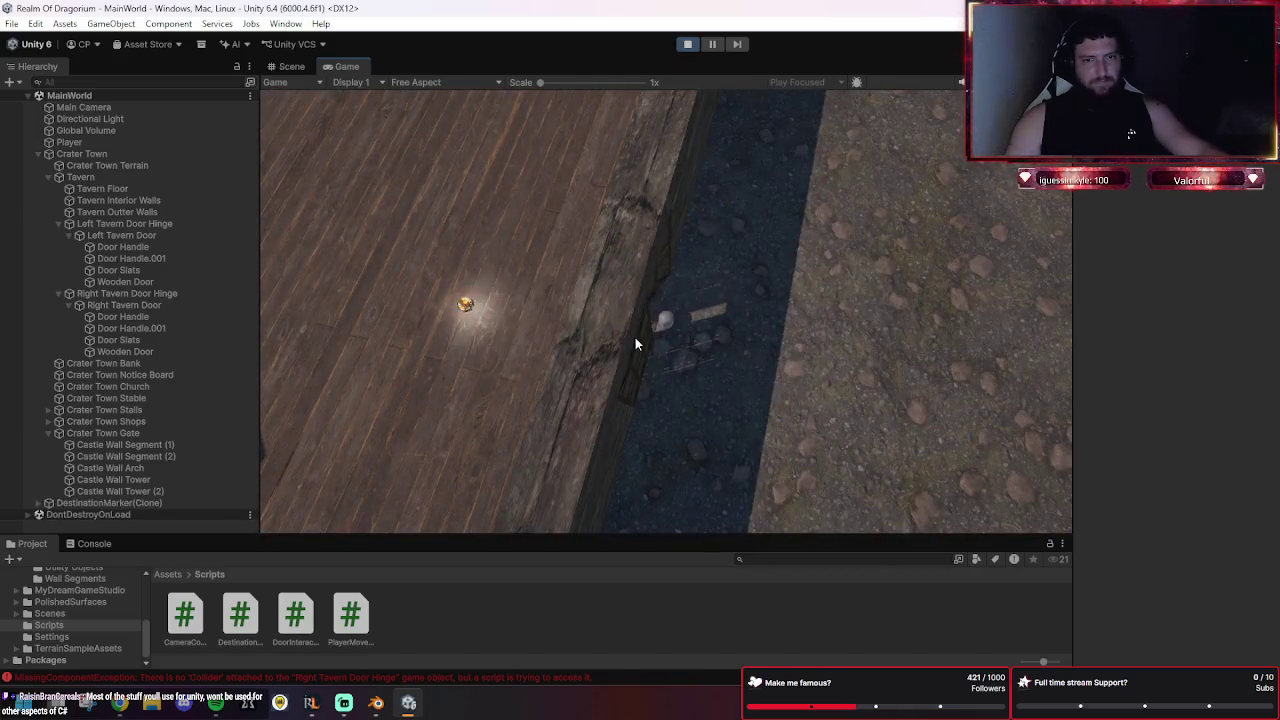
pyautogui.click(660, 323)
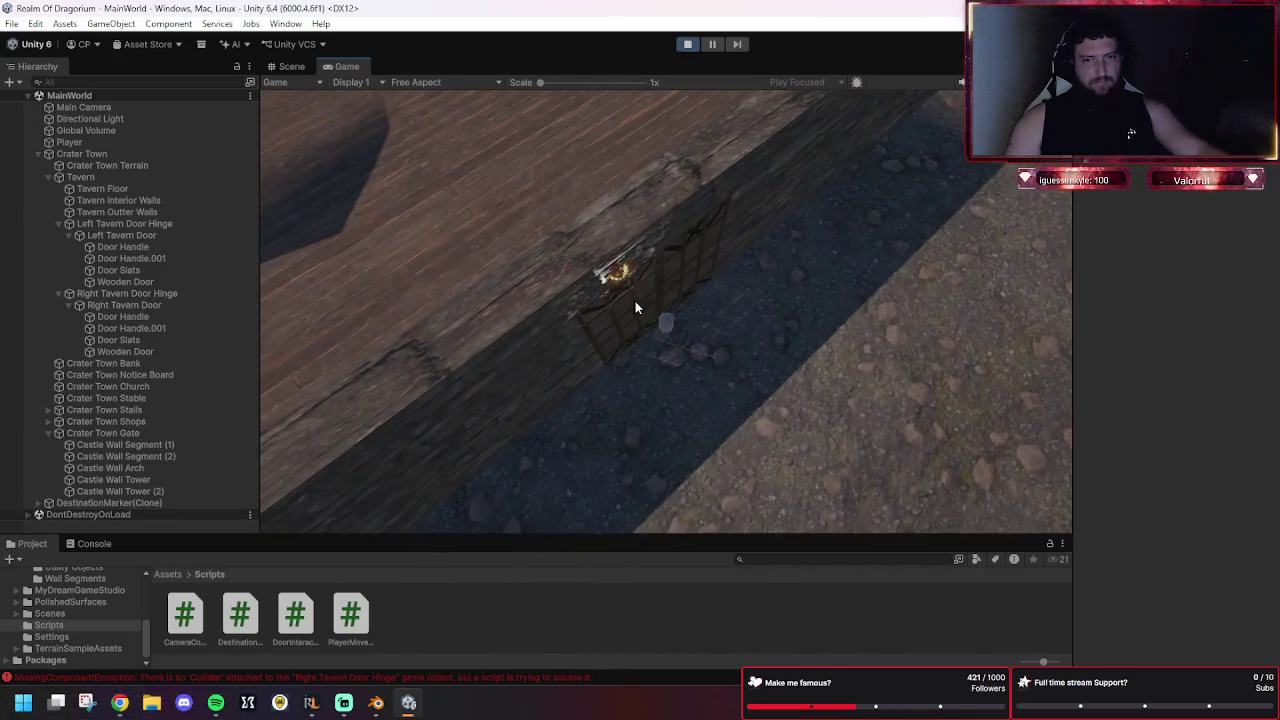
pyautogui.click(654, 309)
# Walk the player into the doorway, close the door, then head back outside.
pyautogui.click(471, 191)
pyautogui.click(714, 377)
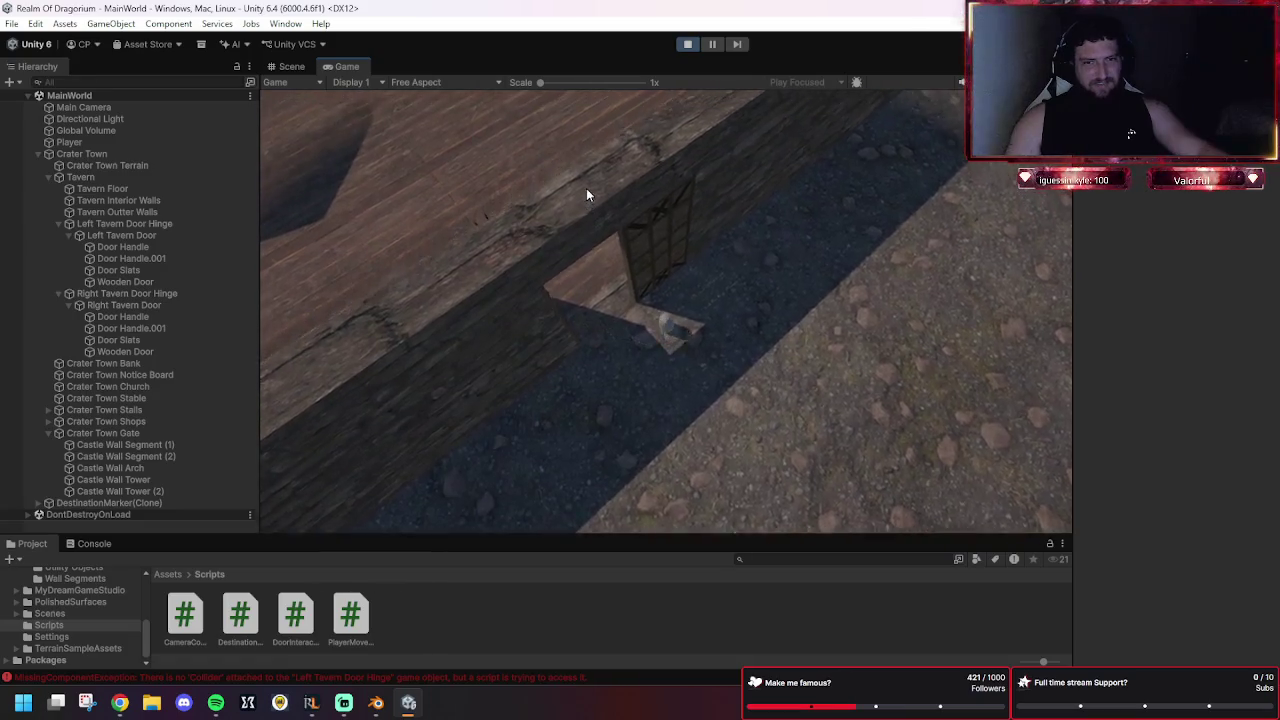
pyautogui.click(600, 355)
pyautogui.click(649, 372)
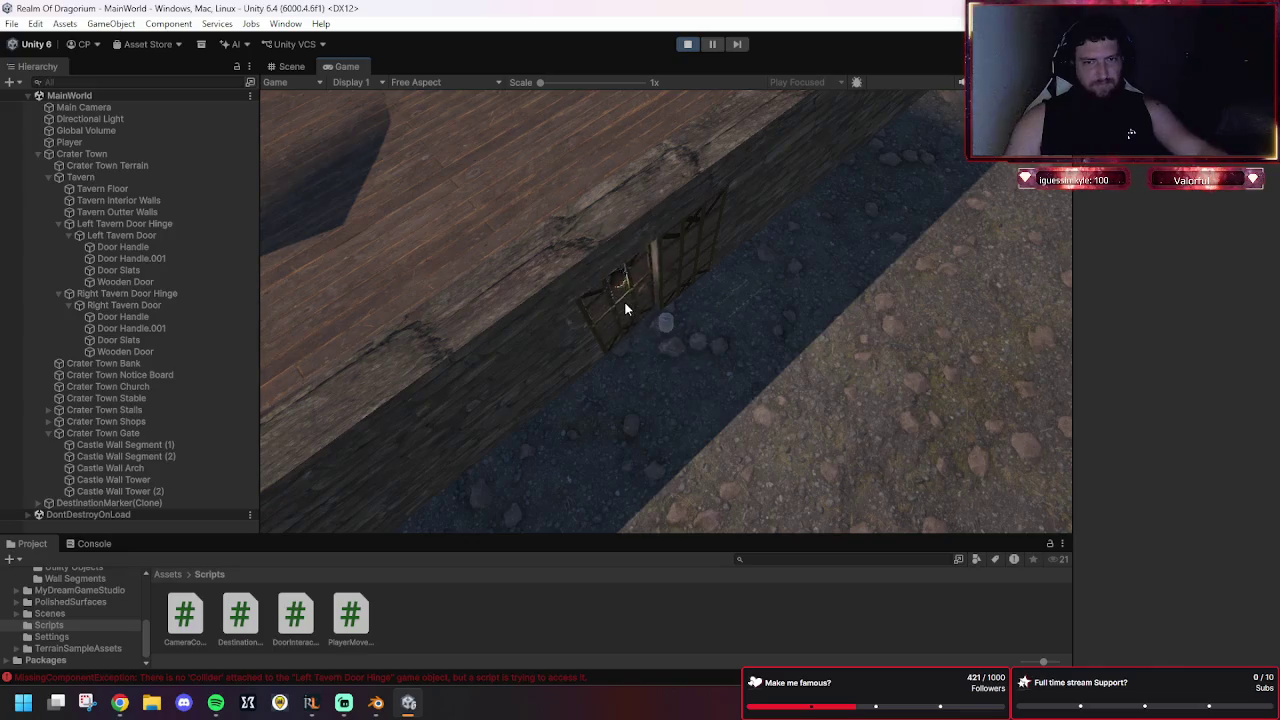
pyautogui.click(670, 225)
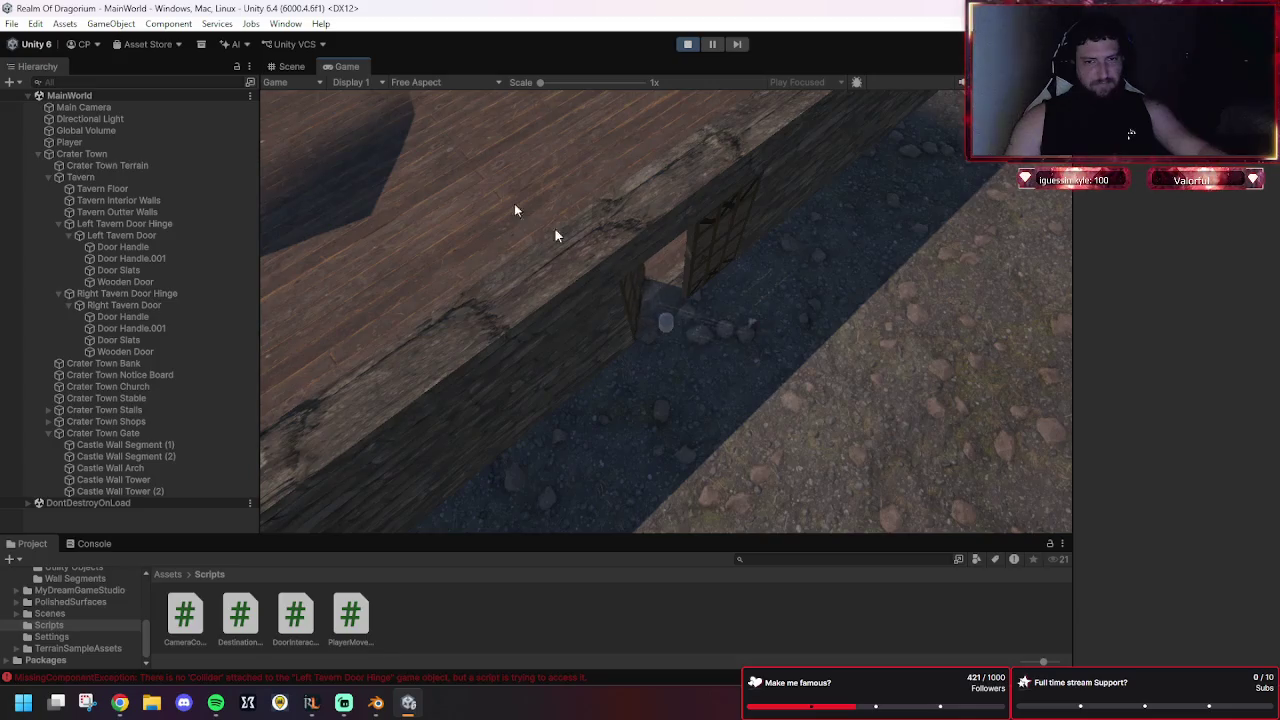
pyautogui.click(454, 134)
pyautogui.click(705, 347)
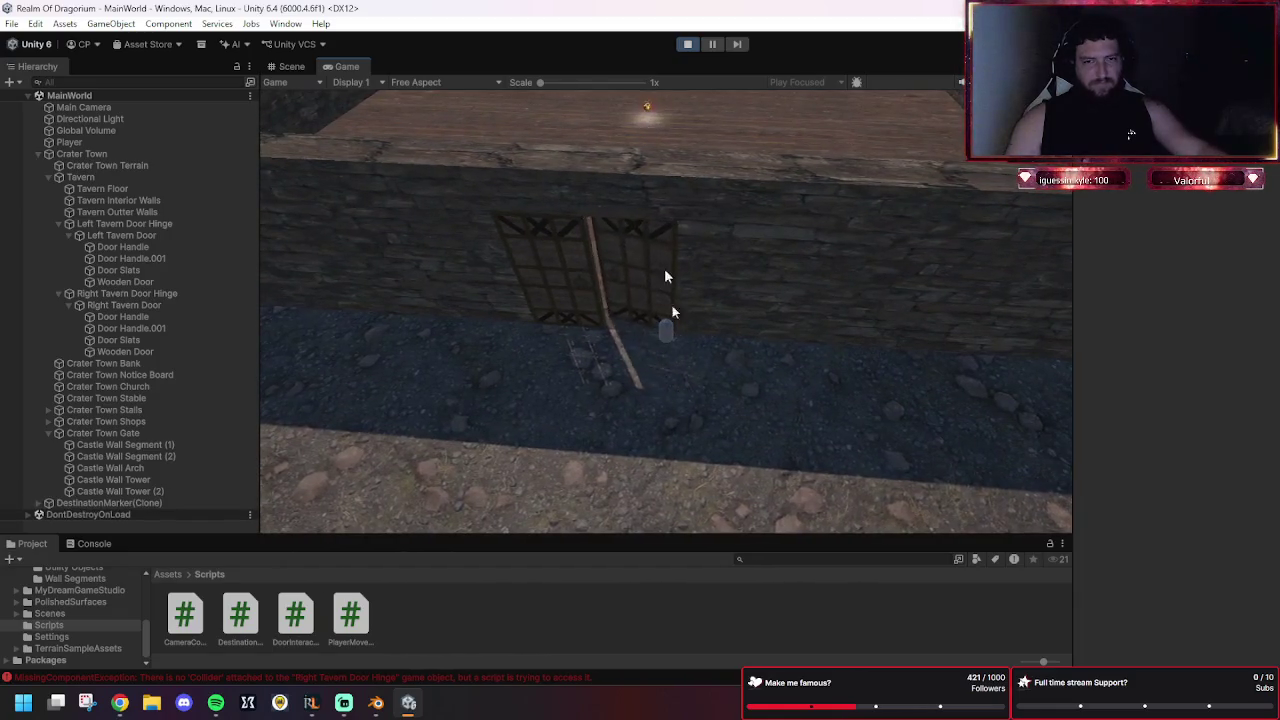
pyautogui.click(662, 385)
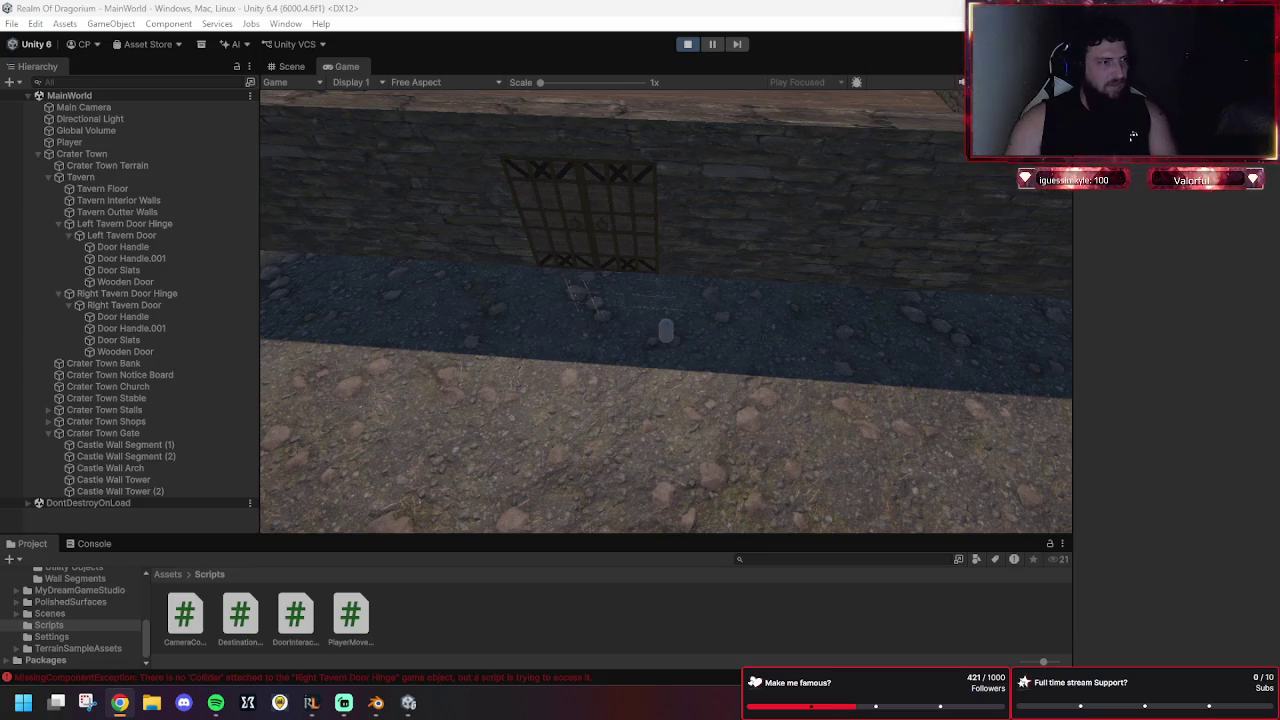
pyautogui.doubleClick(296, 617)
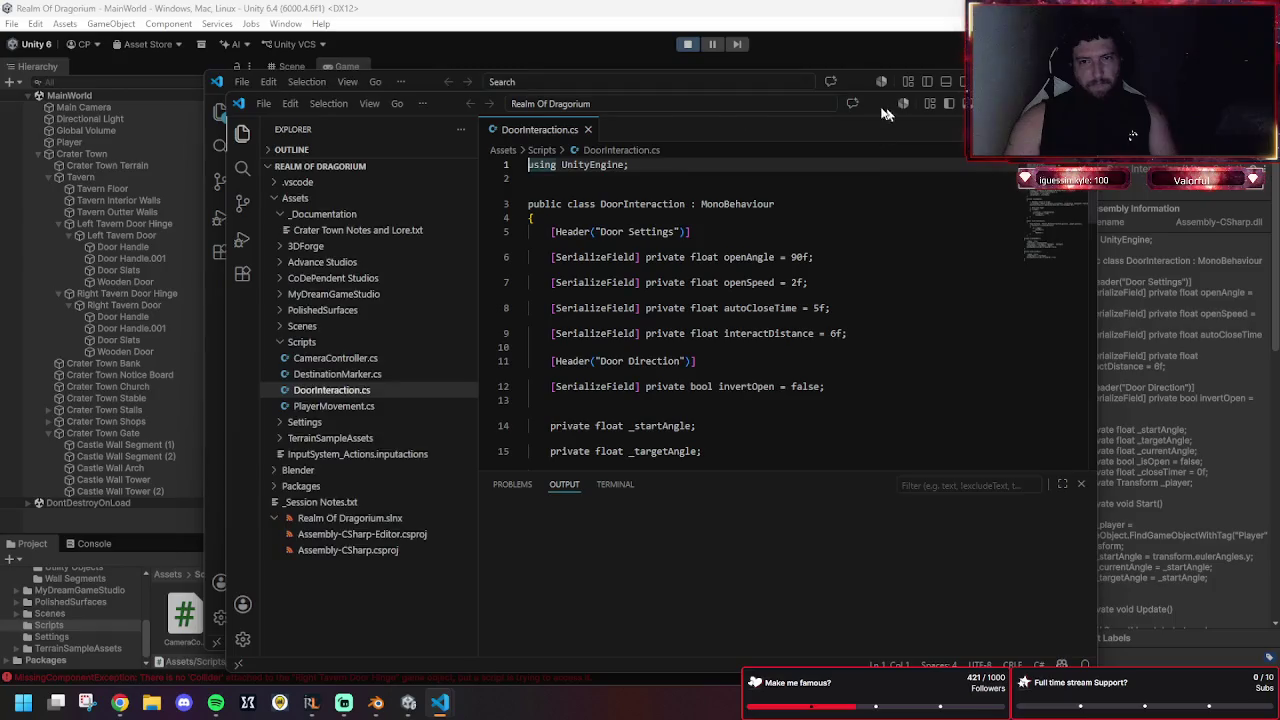
# Discard the unsaved copy and paste GetComponentInChildren<Collider>() versions of OpenDoor and CloseDoor, then save.
pyautogui.click(1060, 81)
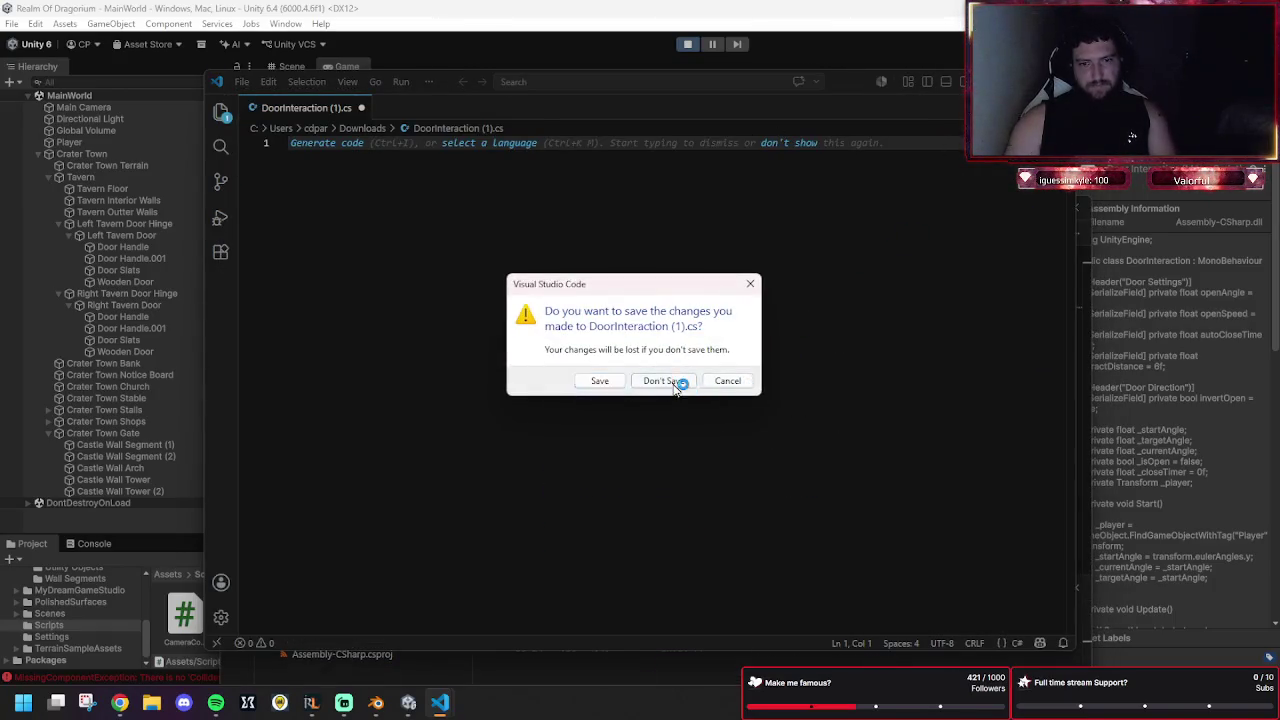
pyautogui.click(678, 381)
pyautogui.scroll(-15, 700, 230)
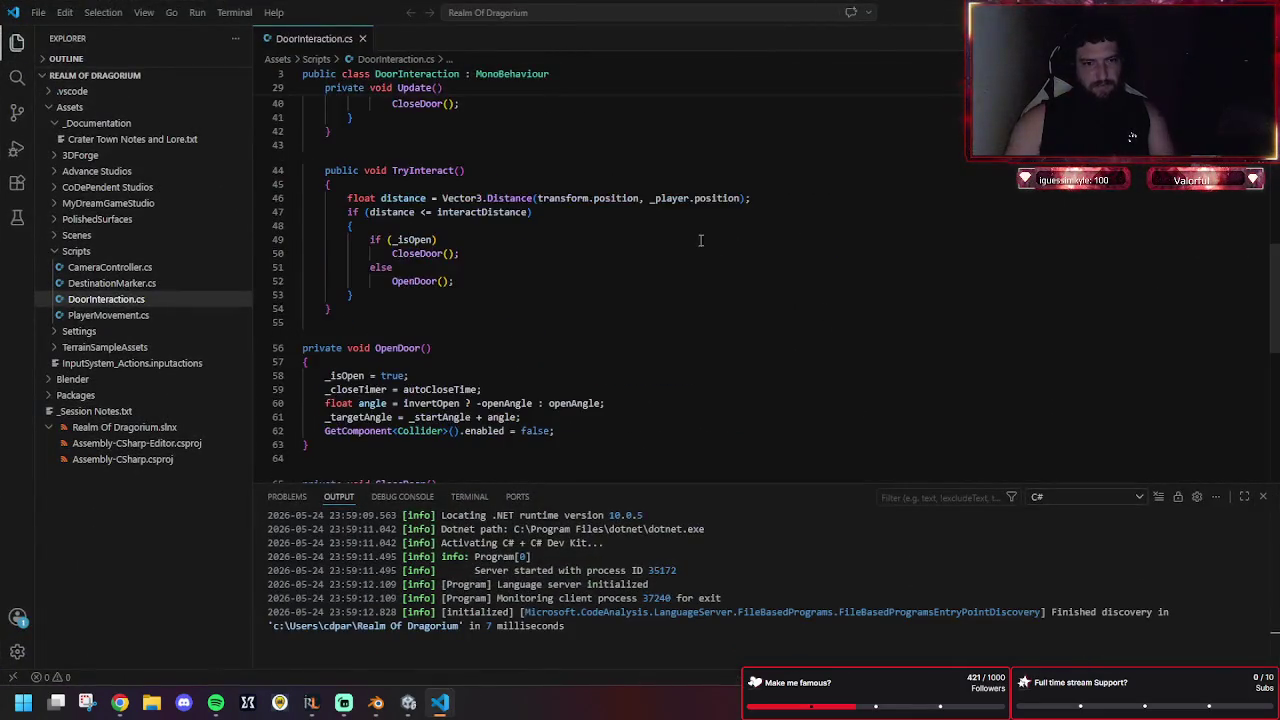
pyautogui.moveTo(362, 372)
pyautogui.mouseDown()
pyautogui.moveTo(290, 190)
pyautogui.moveTo(237, 165)
pyautogui.mouseUp()
pyautogui.write('private void OpenDoor() {     _isOpen = true;     _closeTimer = autoCloseTime;     float angle = invertOpen ? -openAngle : openAngle;     _targetAngle = _startAngle + angle;     GetComponentInChildren<Collider>().enabled = false; }  private void CloseDoor() {     _isOpen = false;     _targetAngle = _startAngle;     GetComponentInChildren<Collider>().enabled = true; }')
pyautogui.hotkey('ctrl', 's')
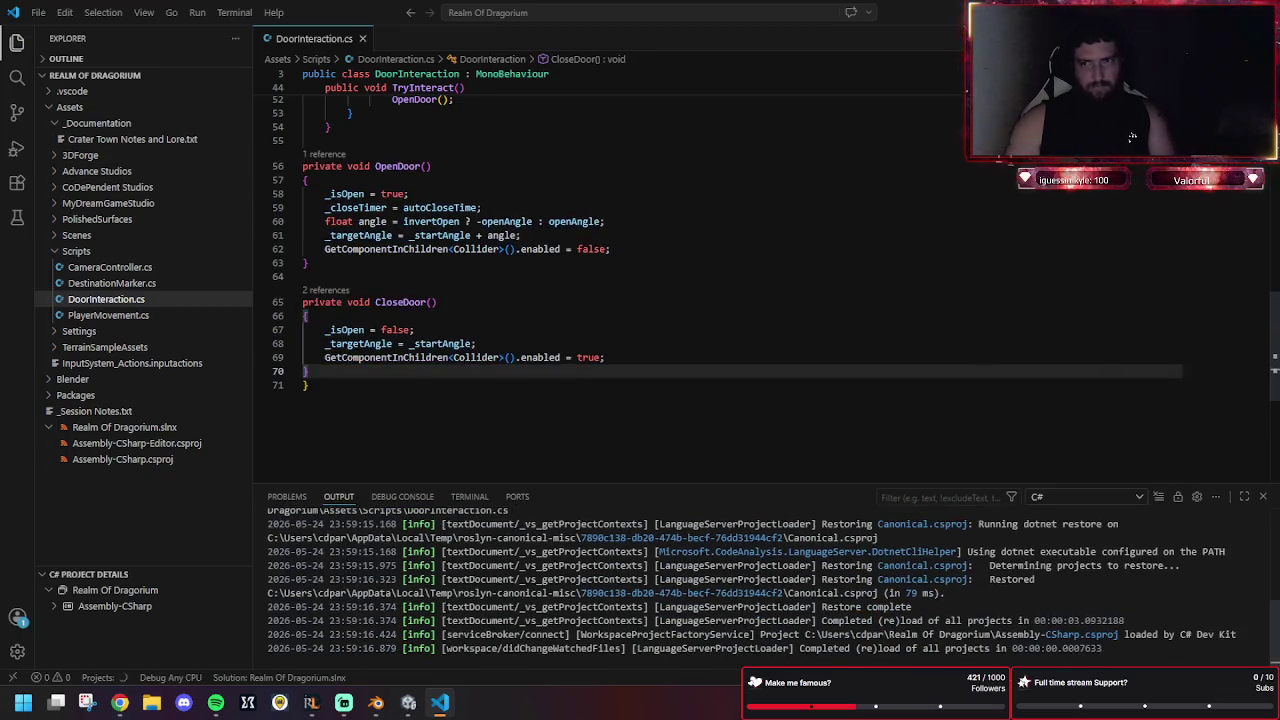
pyautogui.hotkey('alt', 'F4')
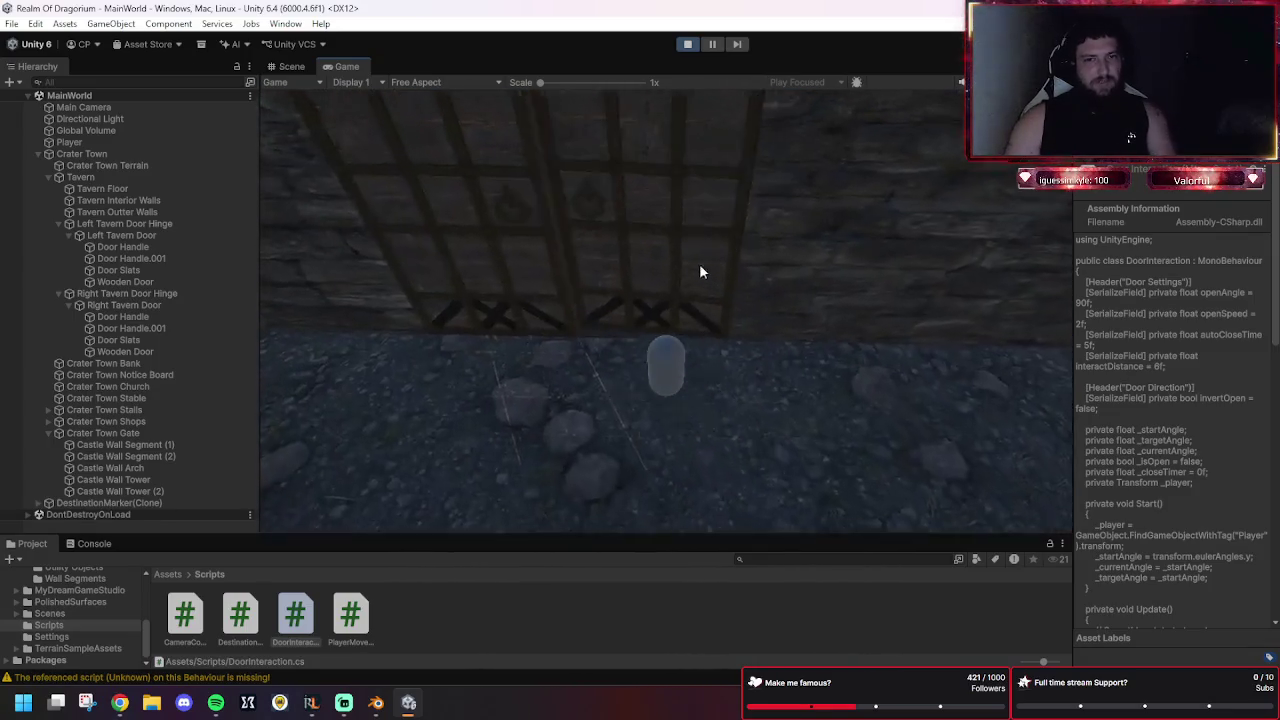
# Open the tavern doors with E and send the player into the doorway.
pyautogui.press('e')
pyautogui.click(675, 237)
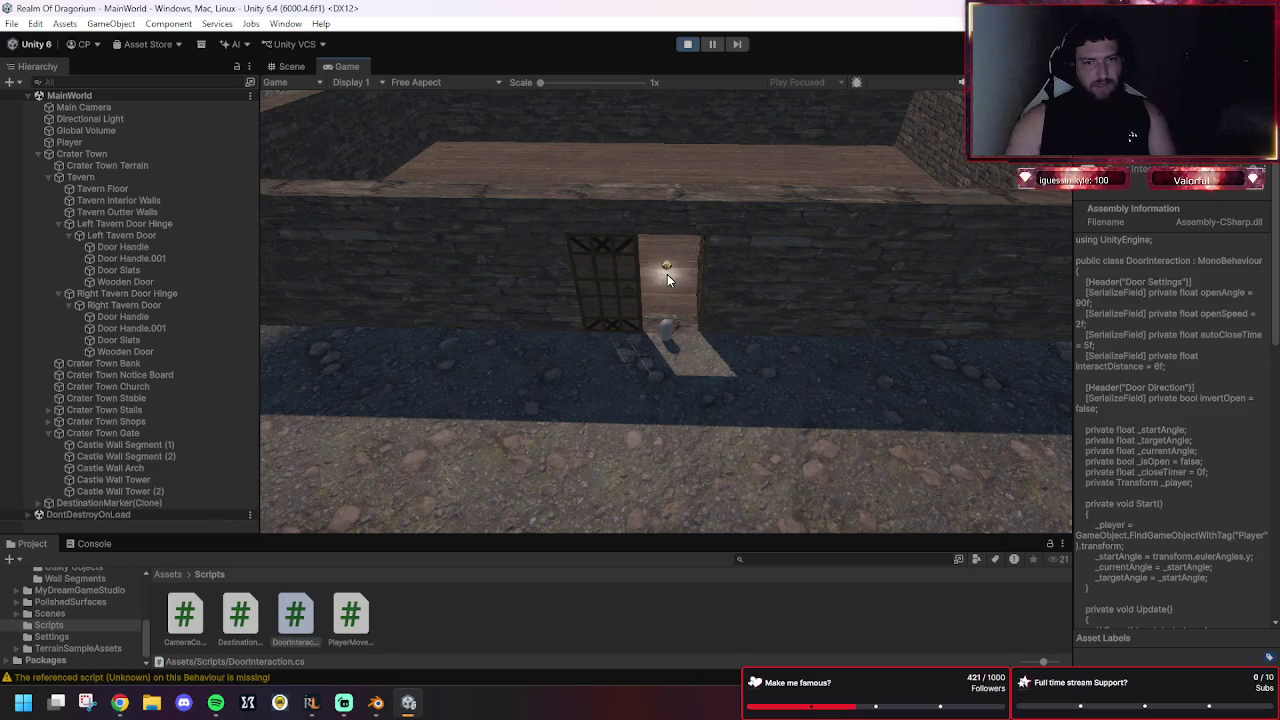
pyautogui.hotkey('alt', 'Tab')
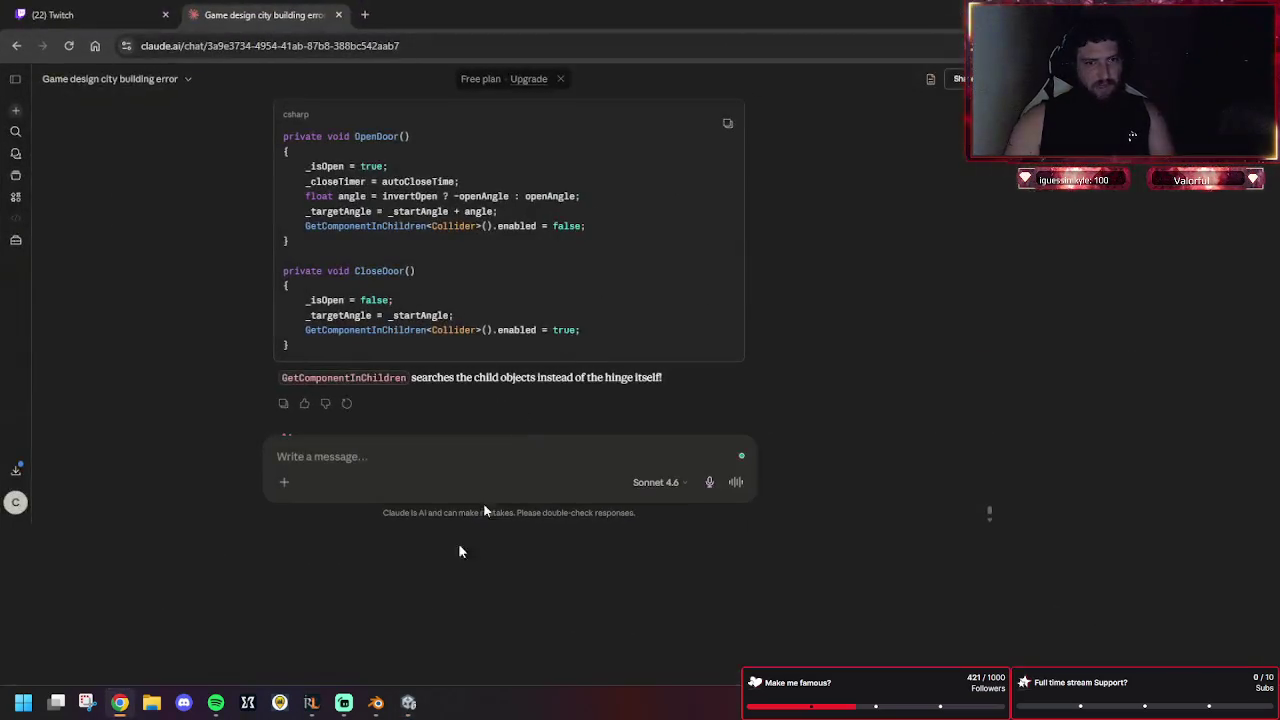
pyautogui.hotkey('alt', 'Tab')
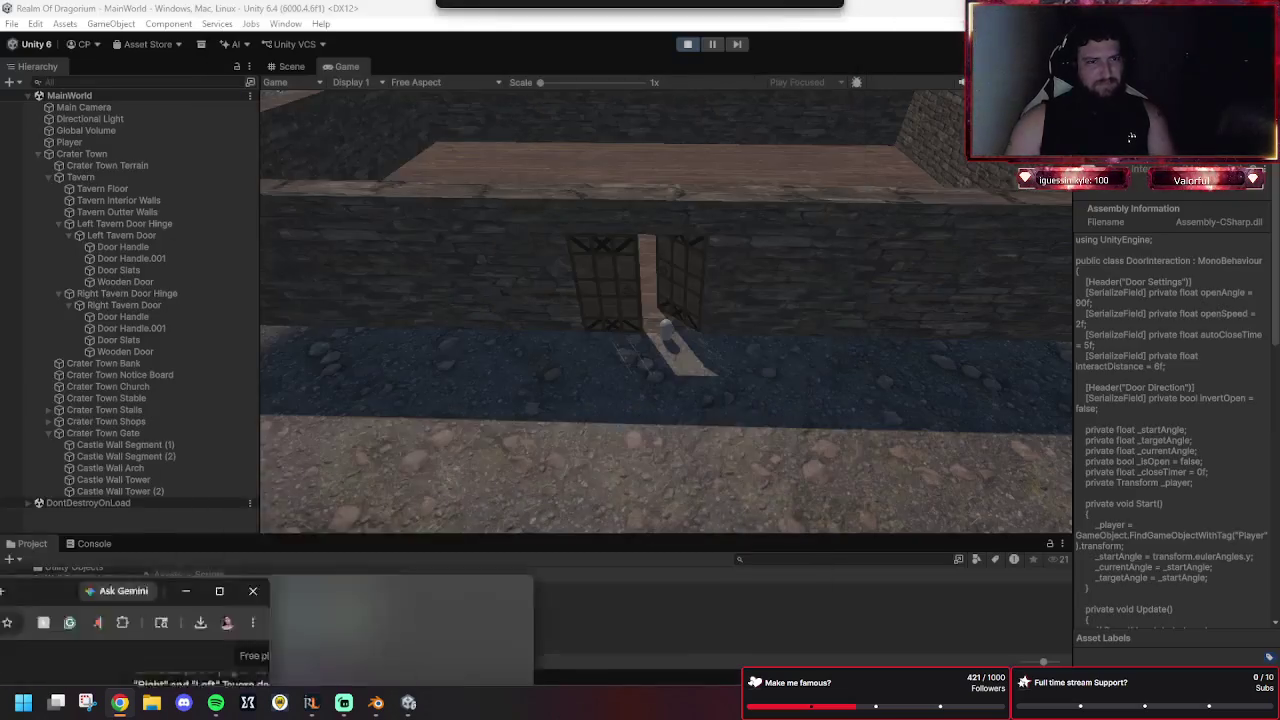
# Reopen the doors, walk the player through the doorway and back outside, then stop.
pyautogui.click(662, 271)
pyautogui.click(696, 390)
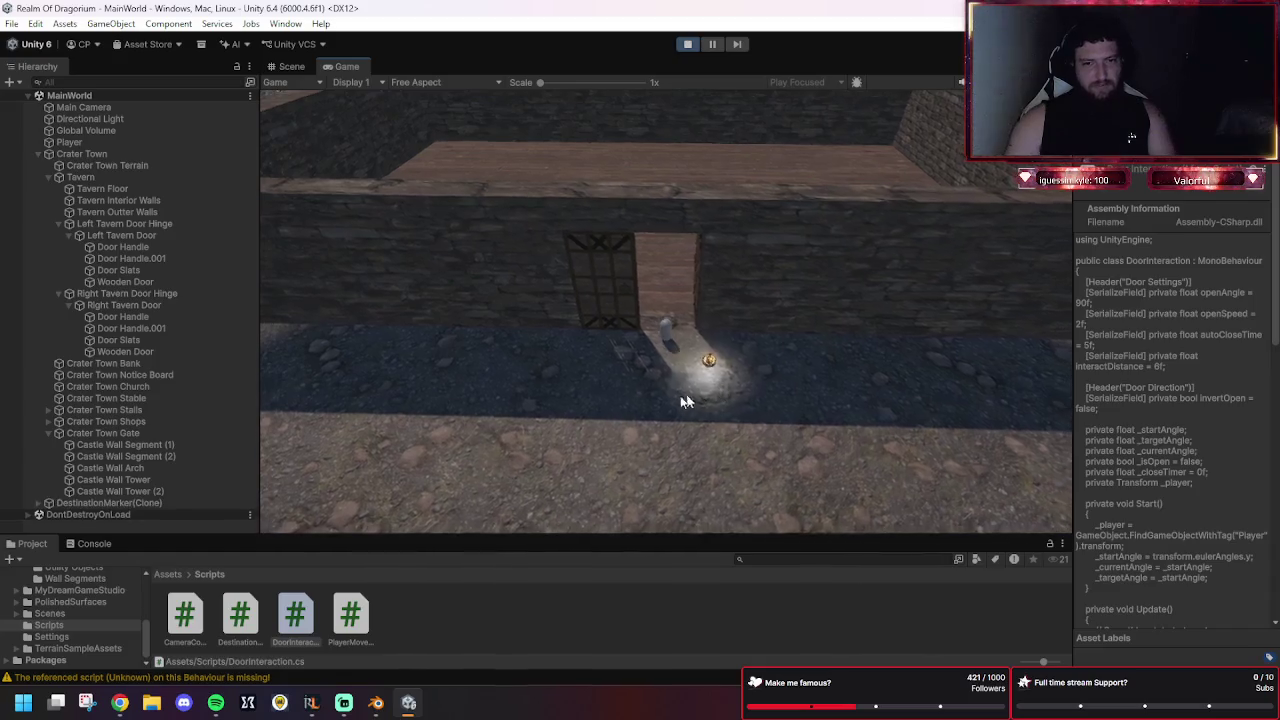
pyautogui.click(615, 342)
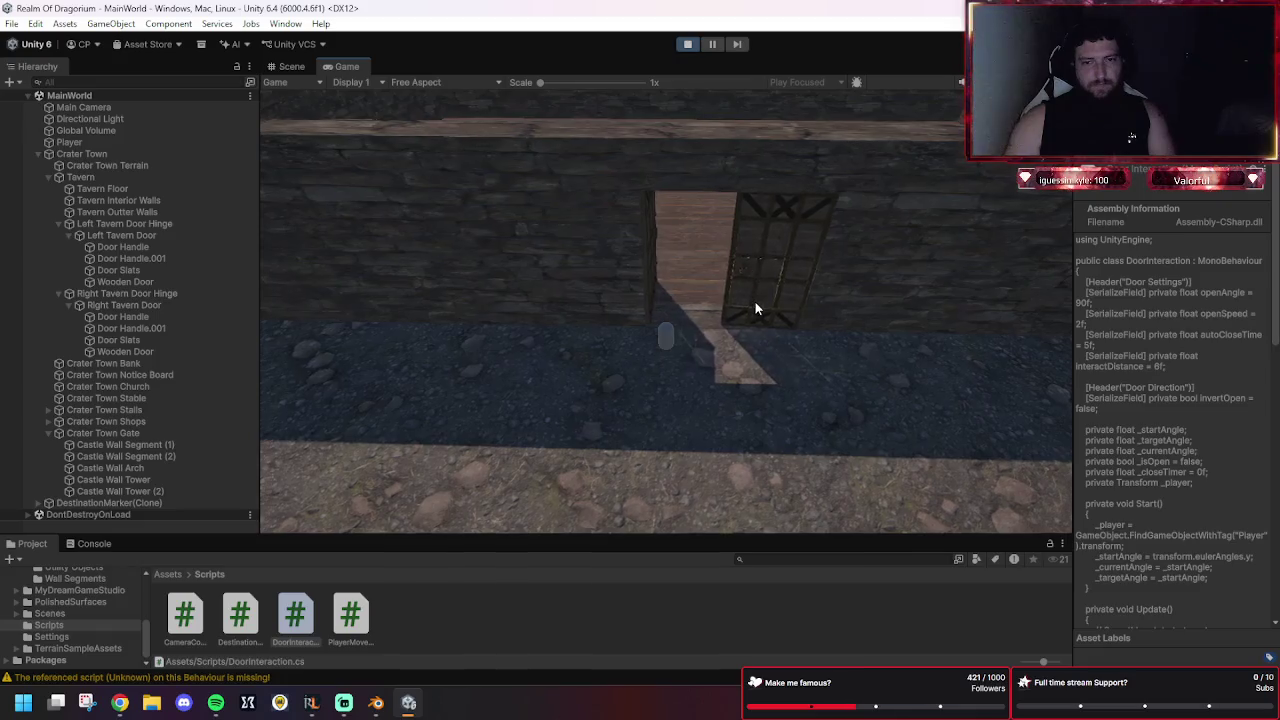
pyautogui.click(656, 242)
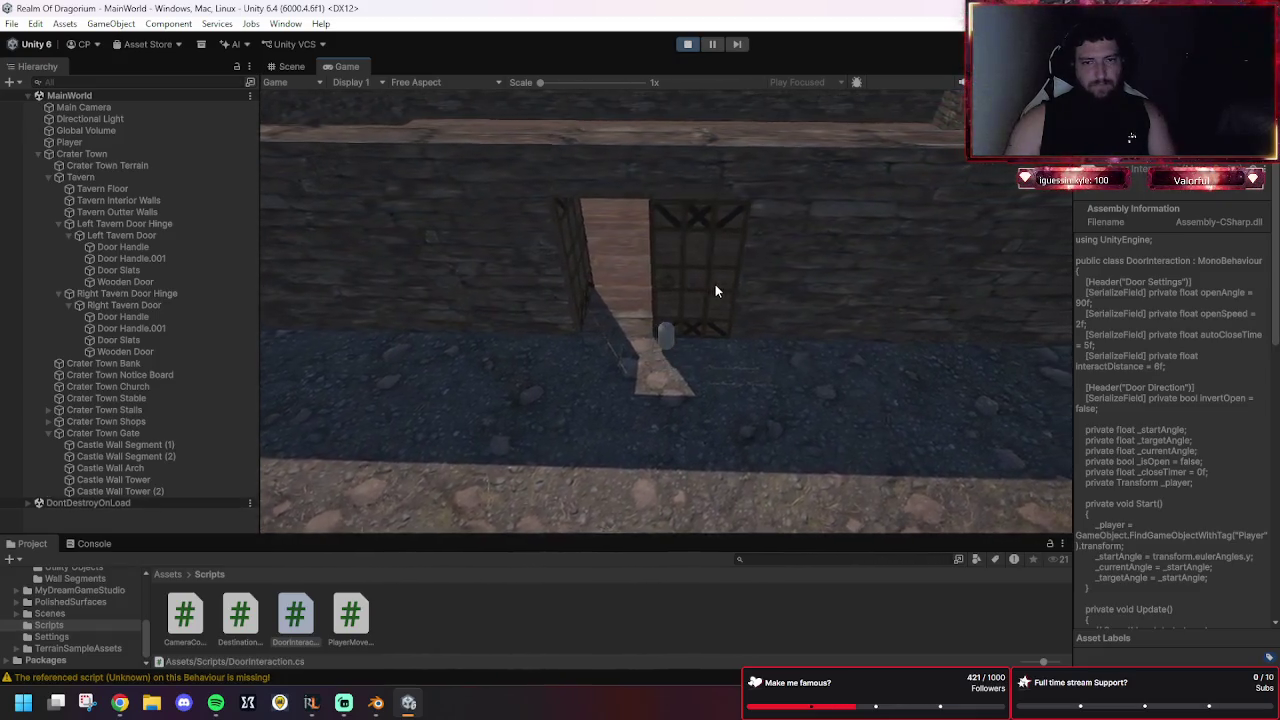
pyautogui.click(655, 280)
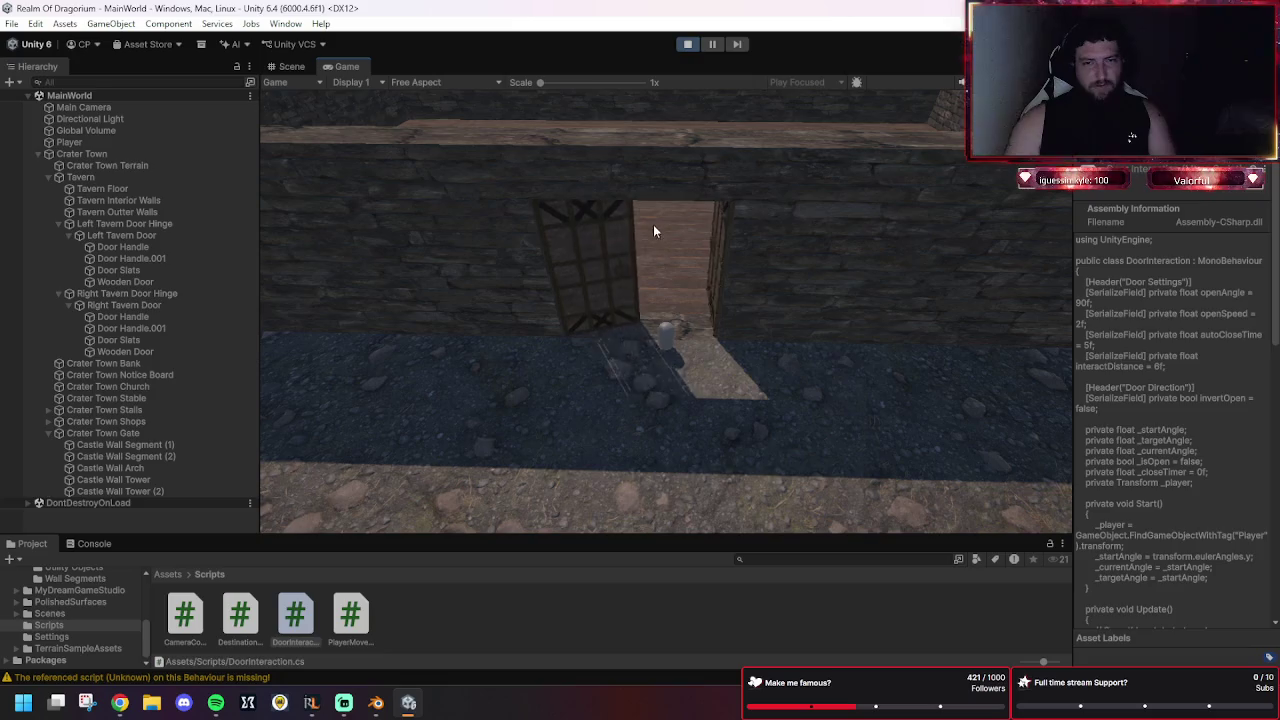
pyautogui.click(715, 485)
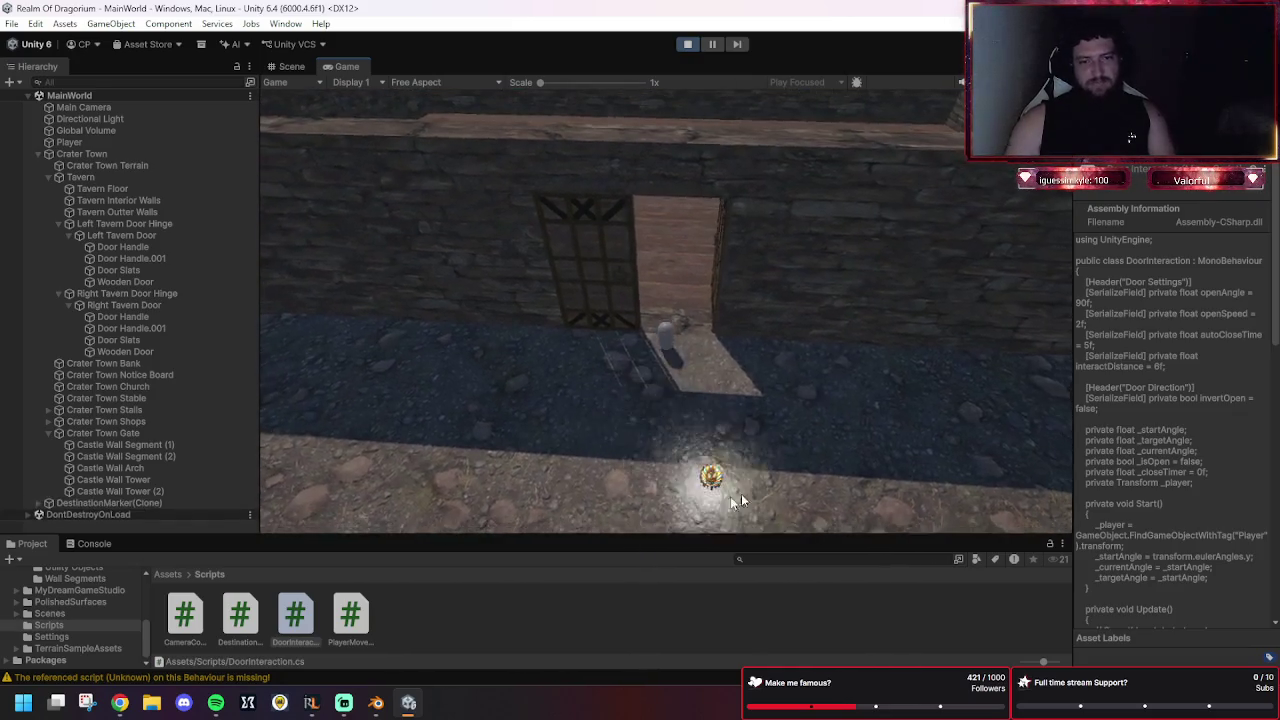
pyautogui.click(532, 394)
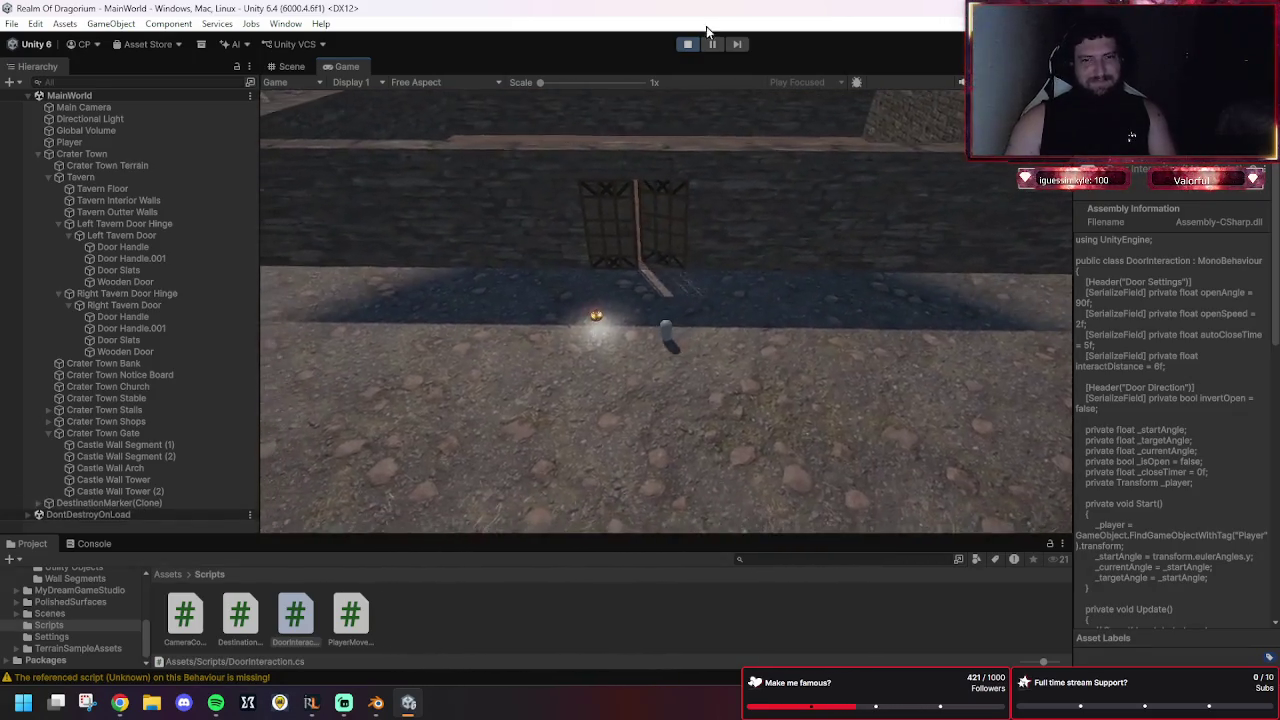
pyautogui.click(686, 44)
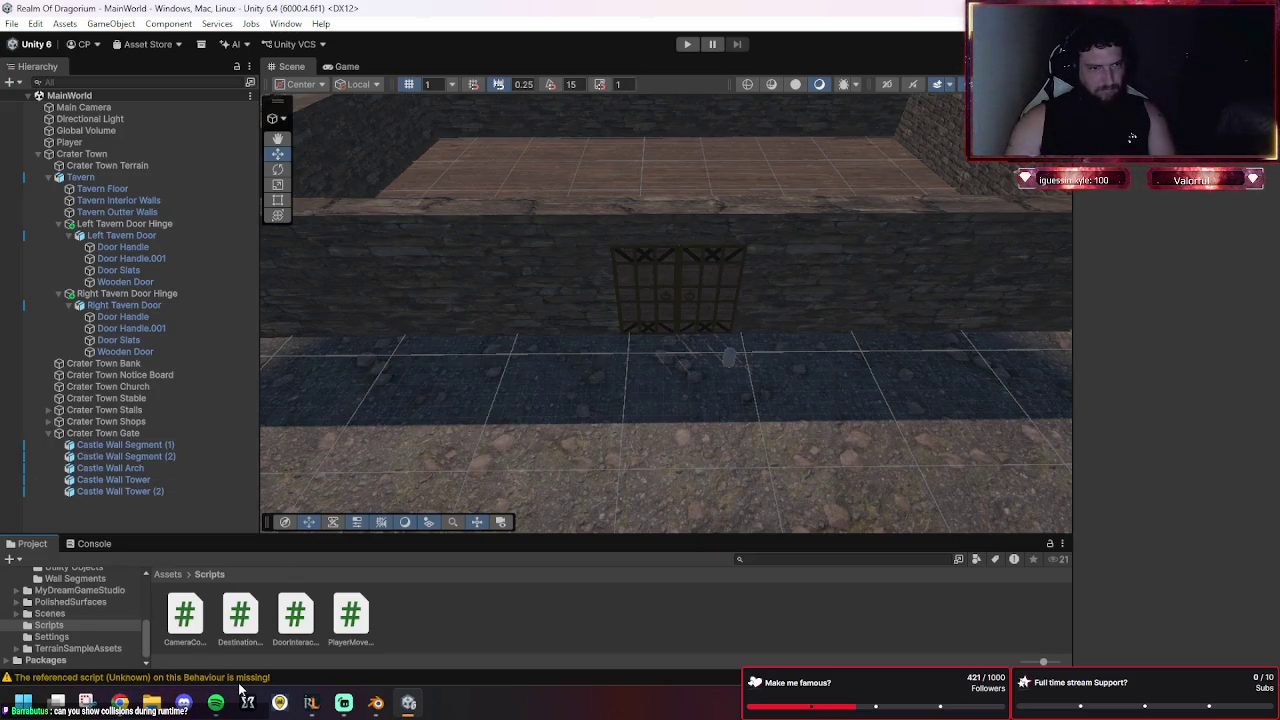
# Screenshot the Console's missing-script warnings, then start the game again.
pyautogui.click(88, 543)
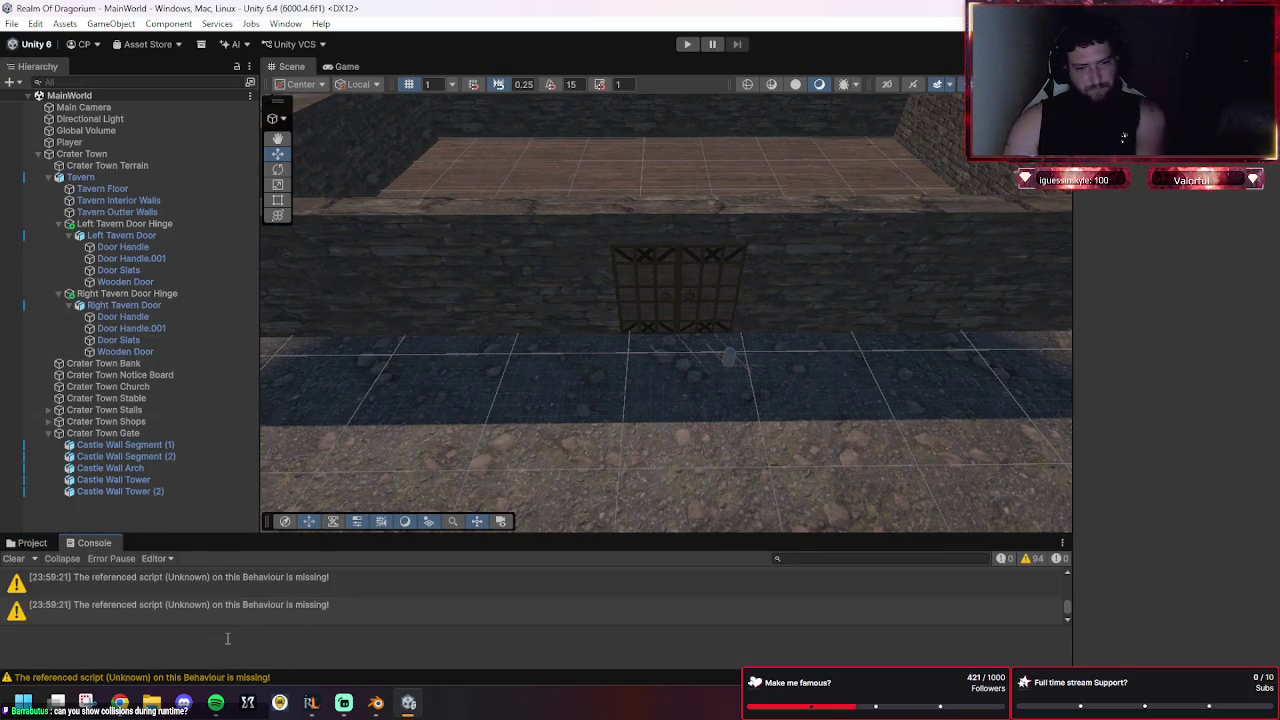
pyautogui.press('super+shift+s')
pyautogui.moveTo(2, 532); pyautogui.dragTo(365, 631)
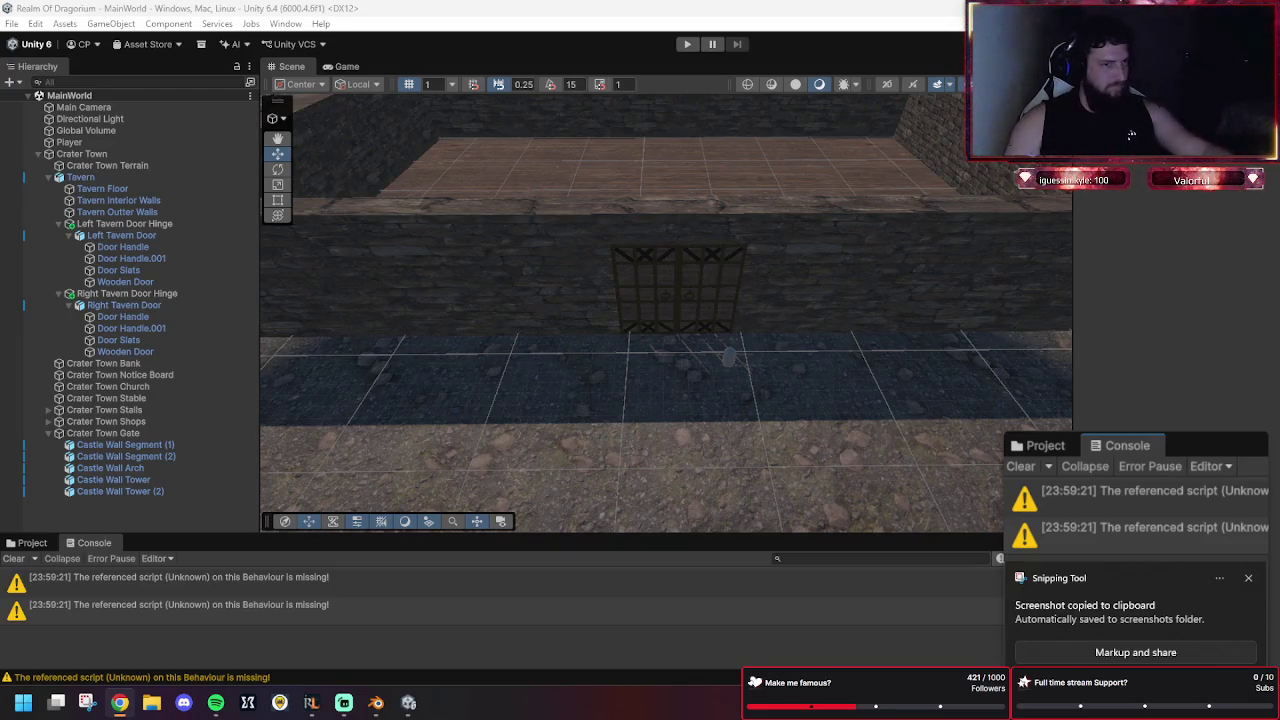
pyautogui.click(686, 45)
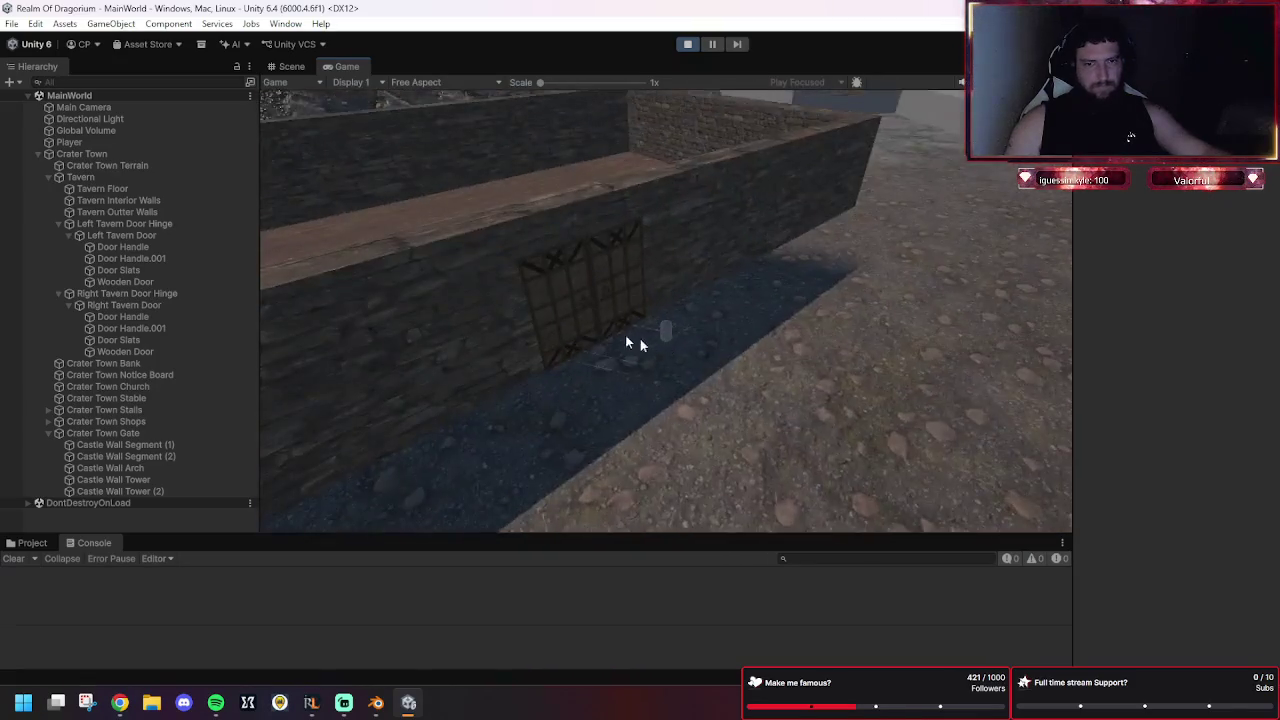
# Inspect the left and right door hinges' components, including the right hinge's Box Collider.
pyautogui.click(107, 224)
pyautogui.click(130, 258)
pyautogui.click(124, 247)
pyautogui.click(130, 282)
pyautogui.click(135, 305)
pyautogui.click(137, 294)
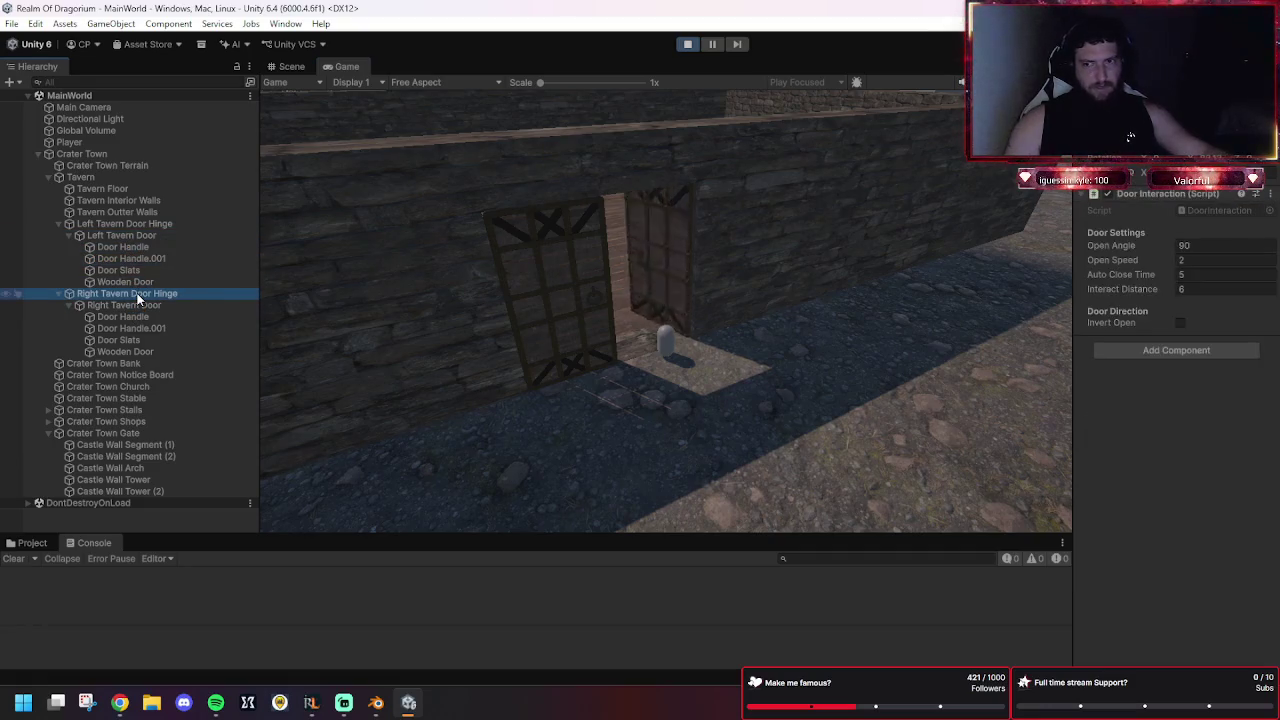
pyautogui.click(120, 270)
pyautogui.click(136, 247)
pyautogui.click(134, 224)
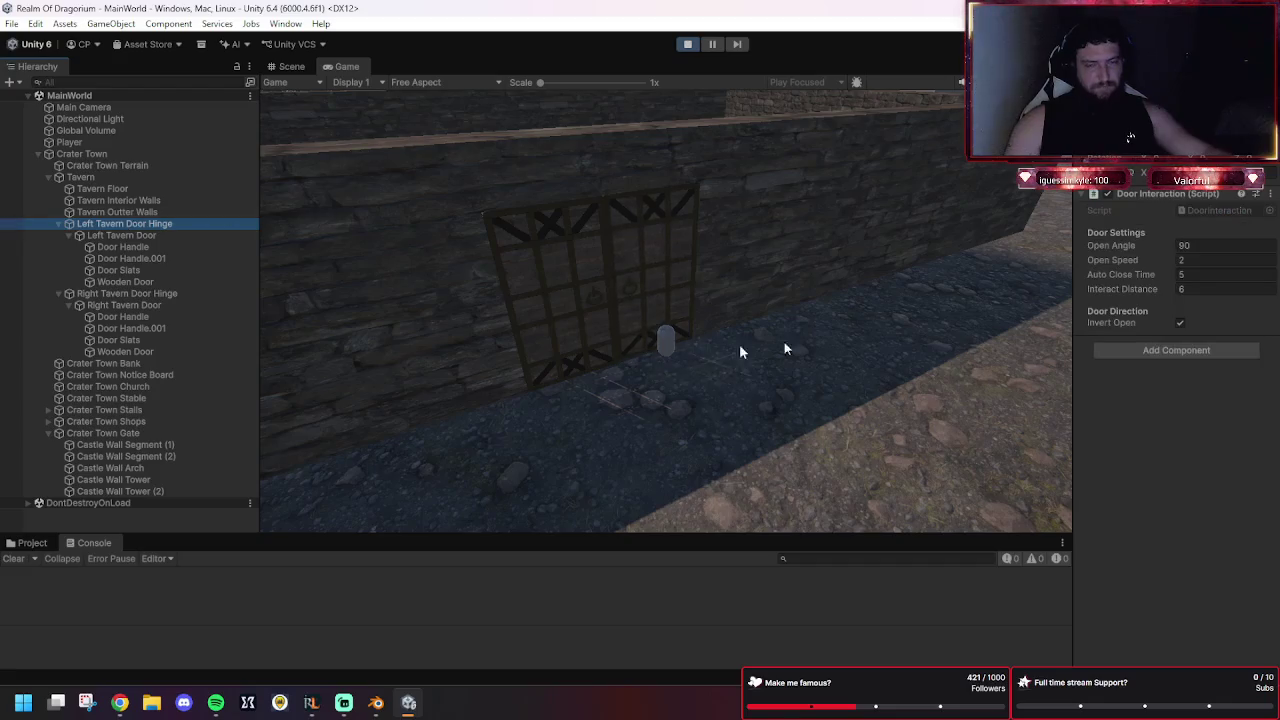
pyautogui.click(709, 346)
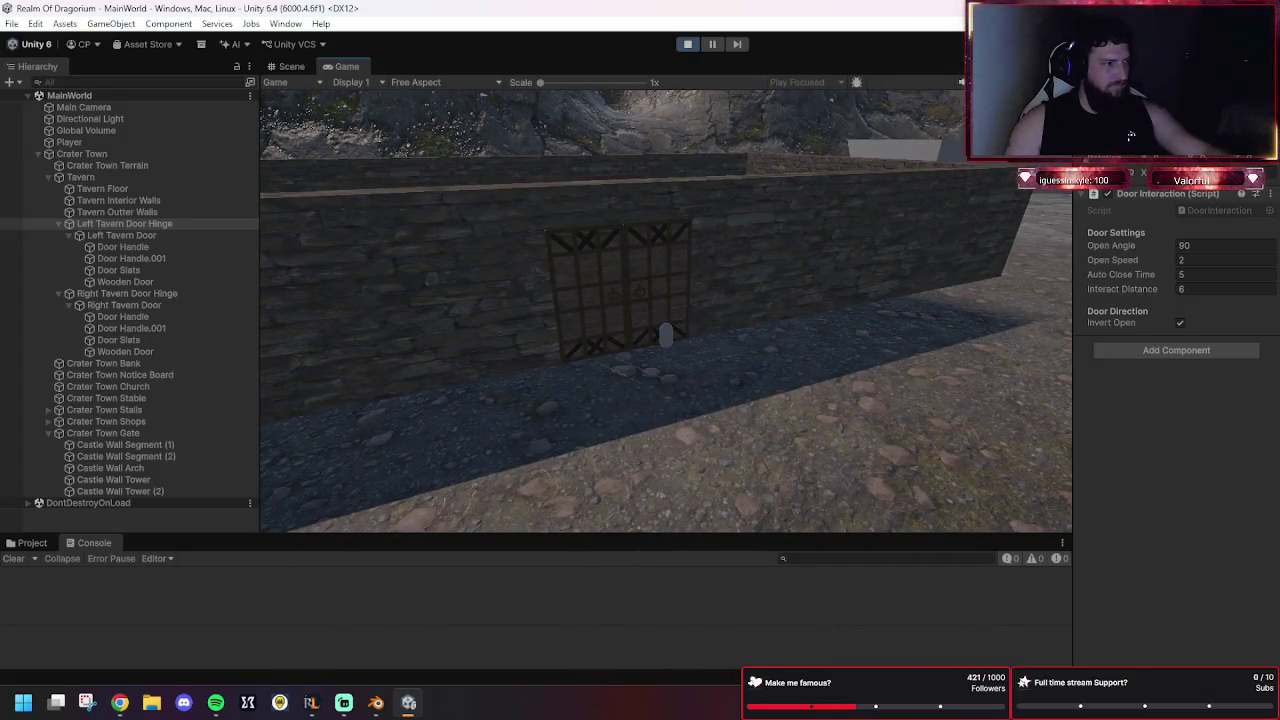
# Check the Left hinge's Door Interaction and the Scripts folder, move the player, then stop playing.
pyautogui.hotkey('alt', 'Tab')
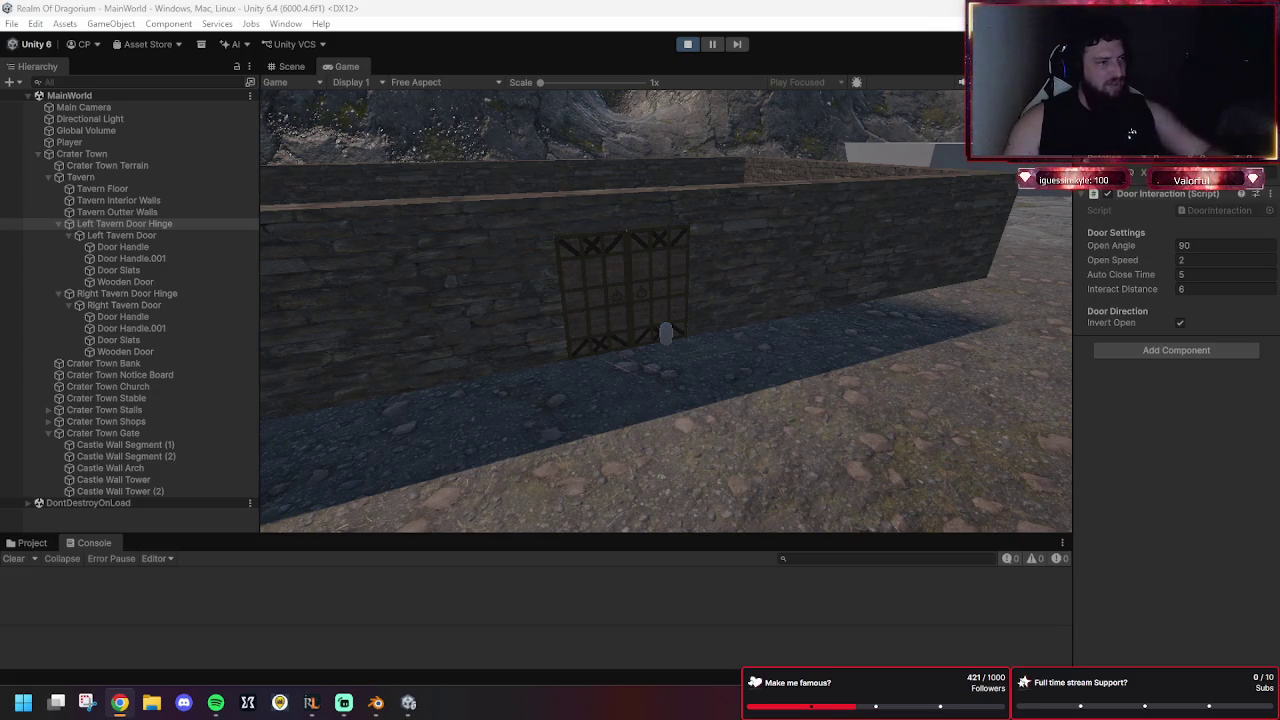
pyautogui.click(110, 224)
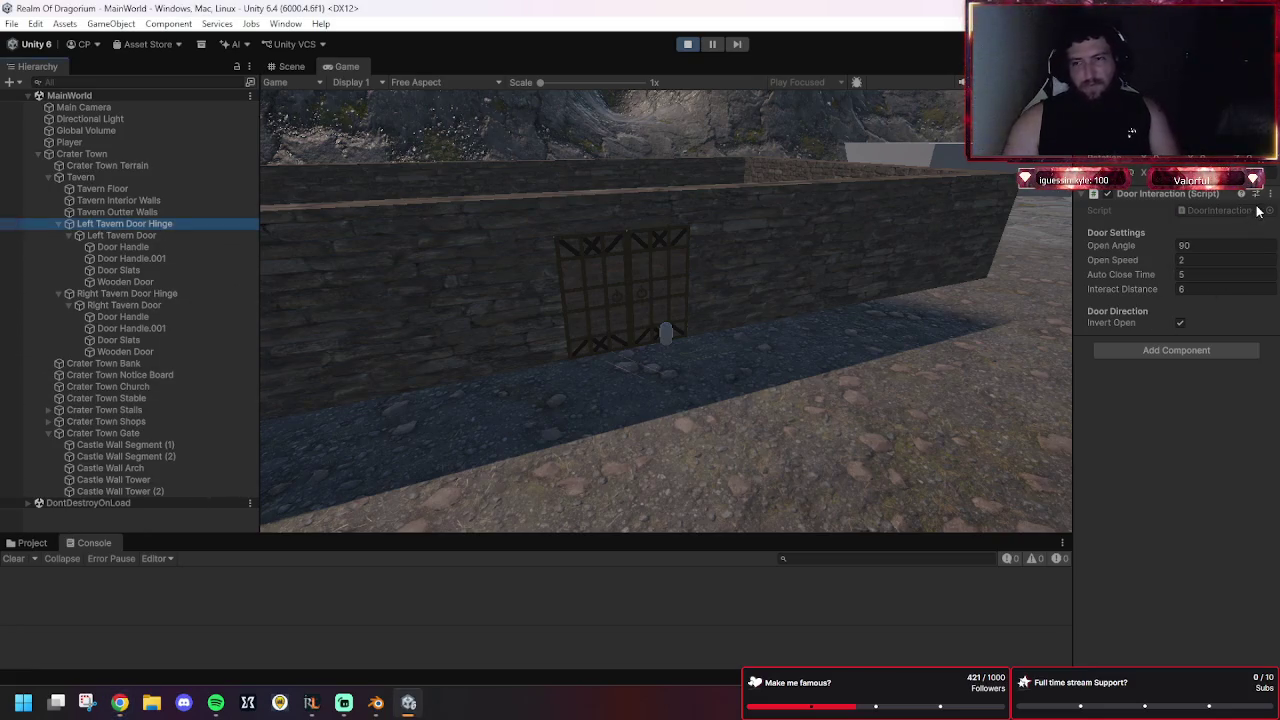
pyautogui.click(1211, 210)
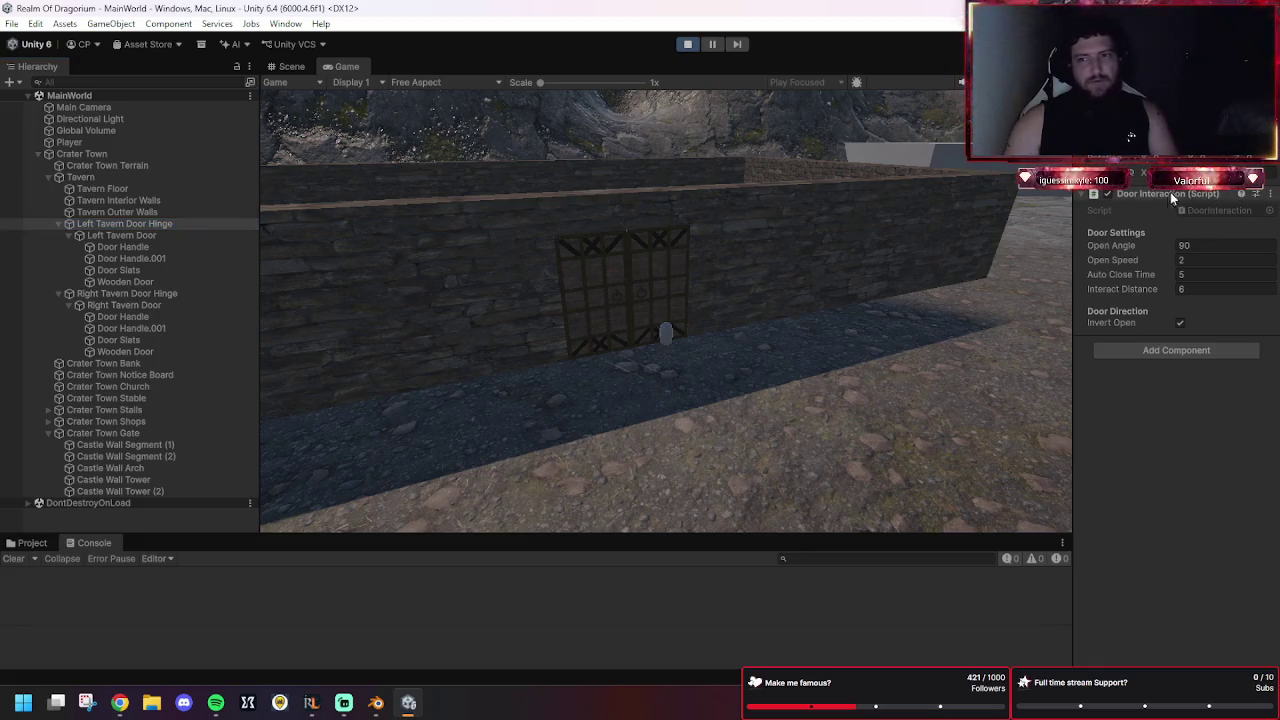
pyautogui.click(32, 542)
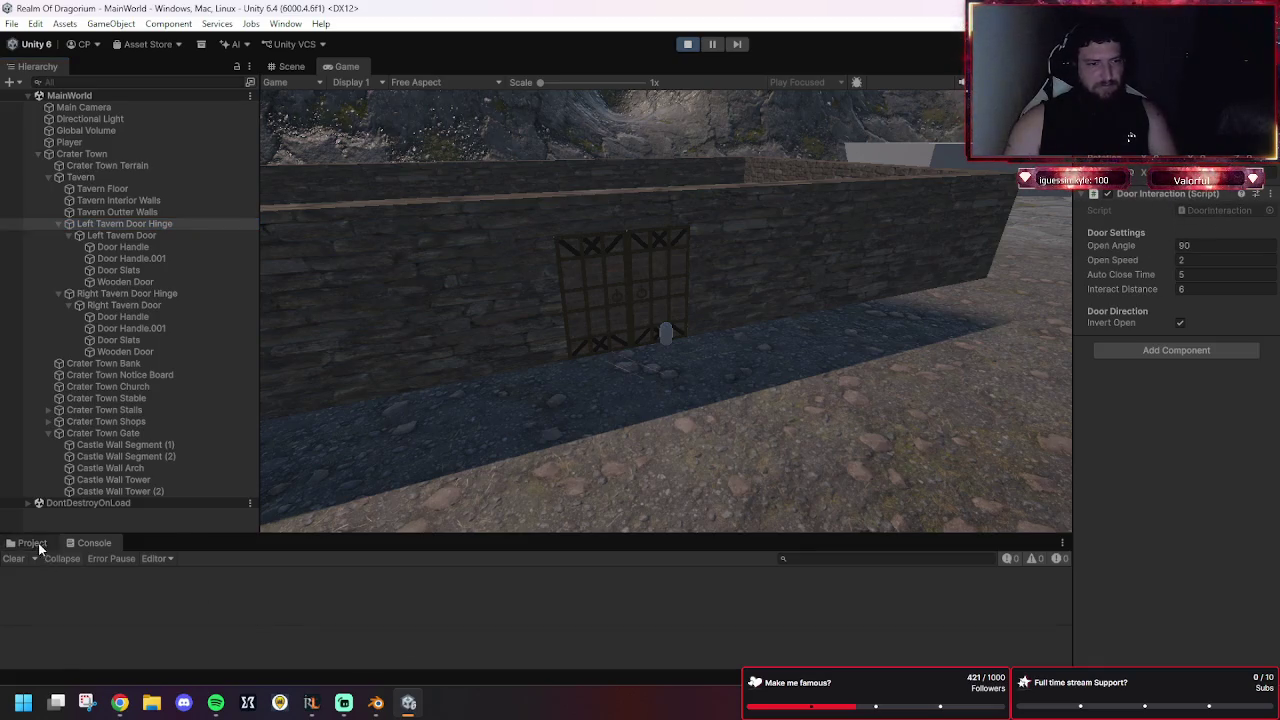
pyautogui.click(893, 488)
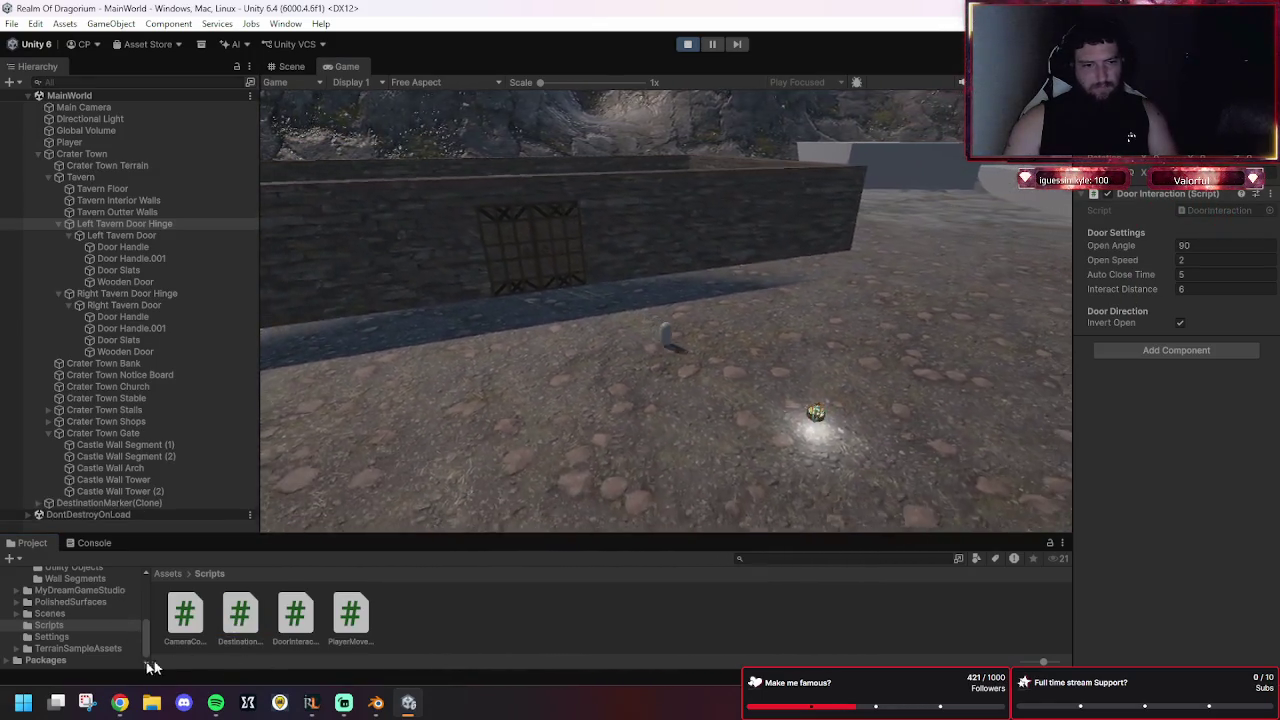
pyautogui.hotkey('ctrl', 'p')
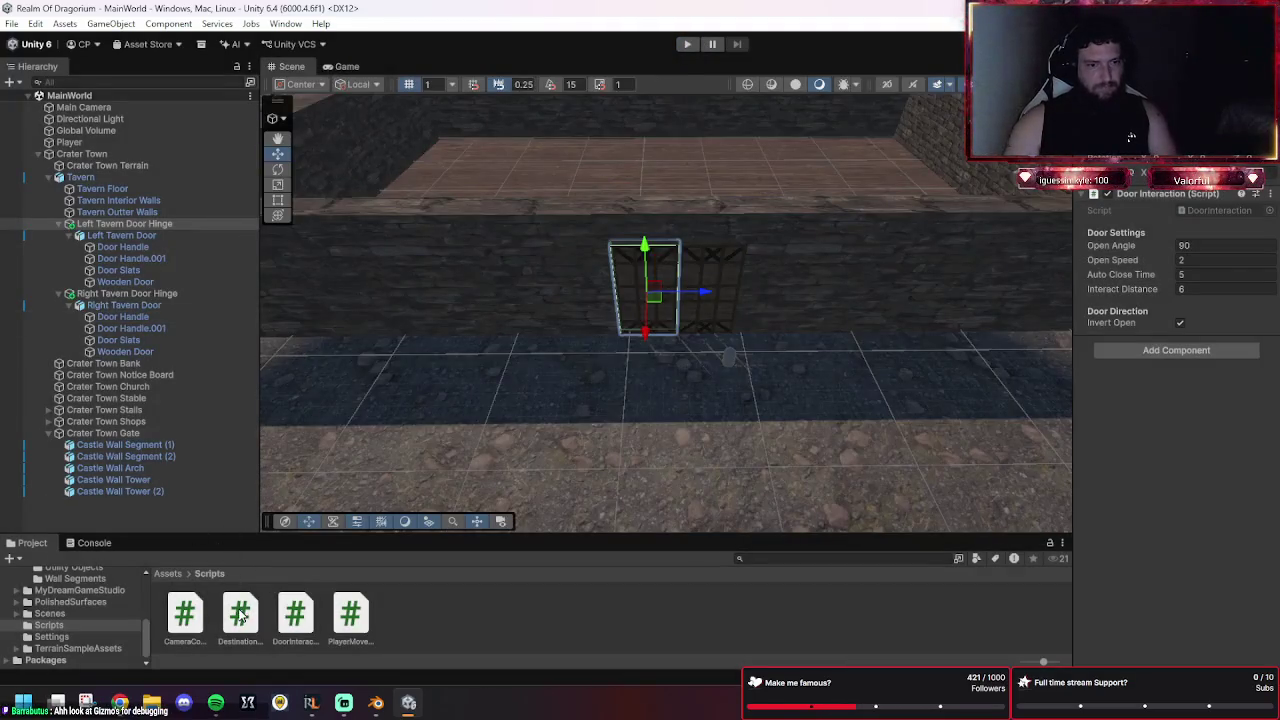
# Remove the Destination Marker component from the Left Tavern Door Hinge.
pyautogui.click(125, 224)
pyautogui.moveTo(125, 225); pyautogui.dragTo(157, 228)
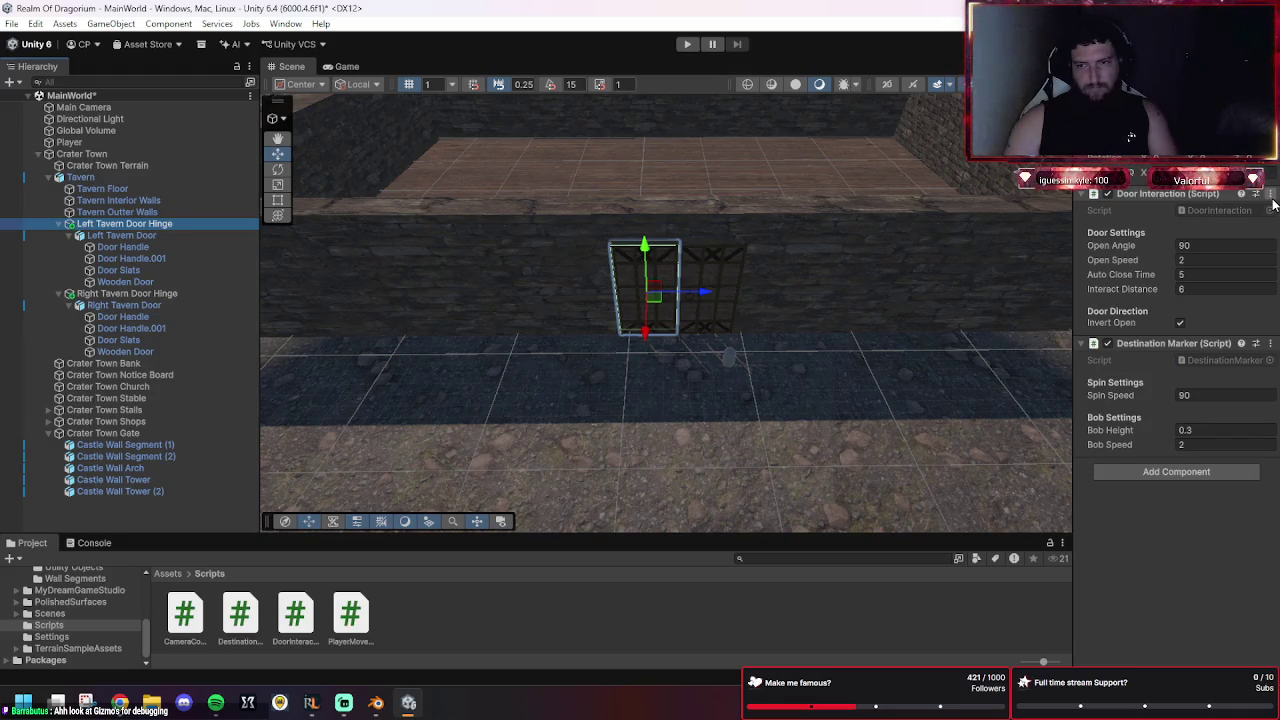
pyautogui.click(1271, 345)
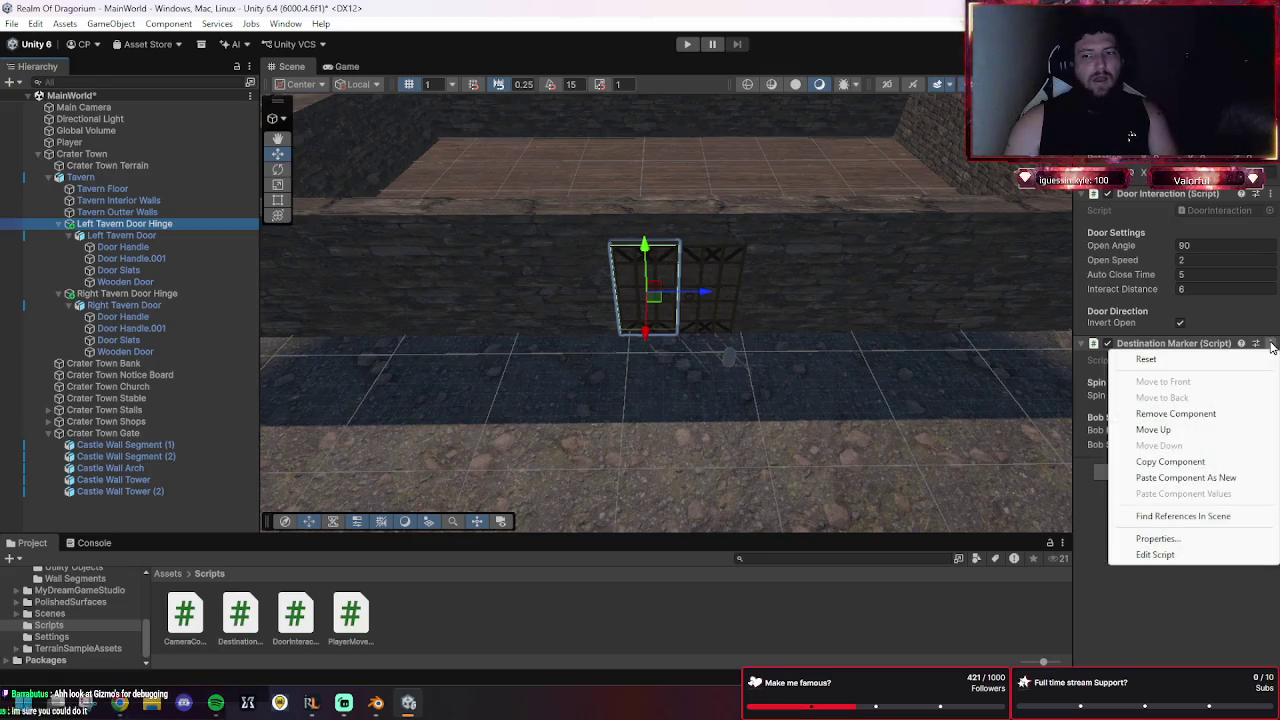
pyautogui.click(1200, 413)
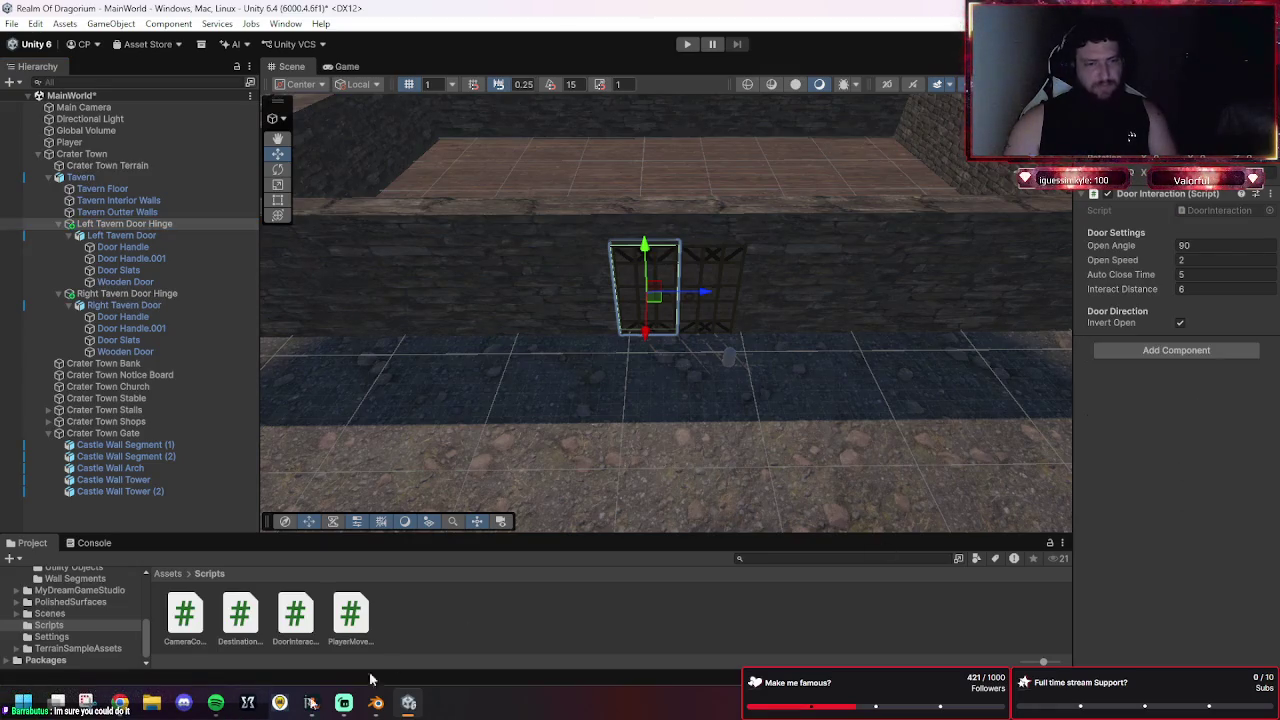
# Remove the Door Interaction with Invert Open checked, then start play mode.
pyautogui.click(124, 223)
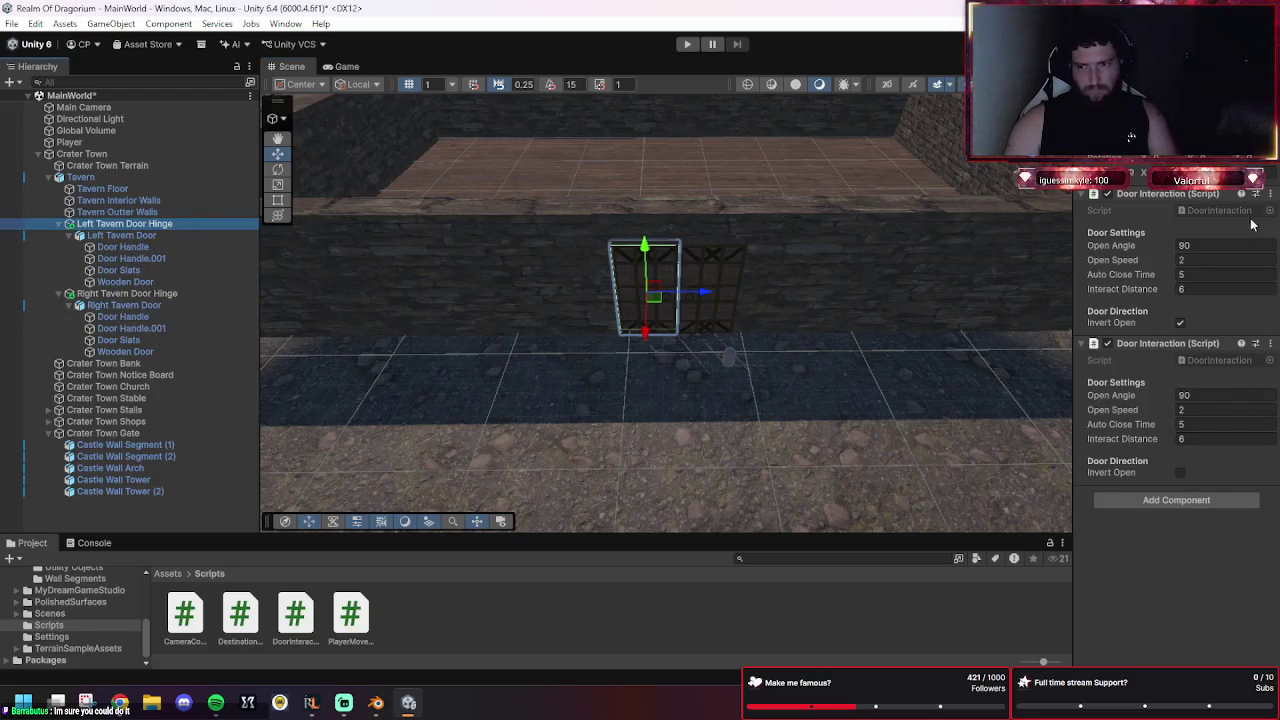
pyautogui.click(1271, 195)
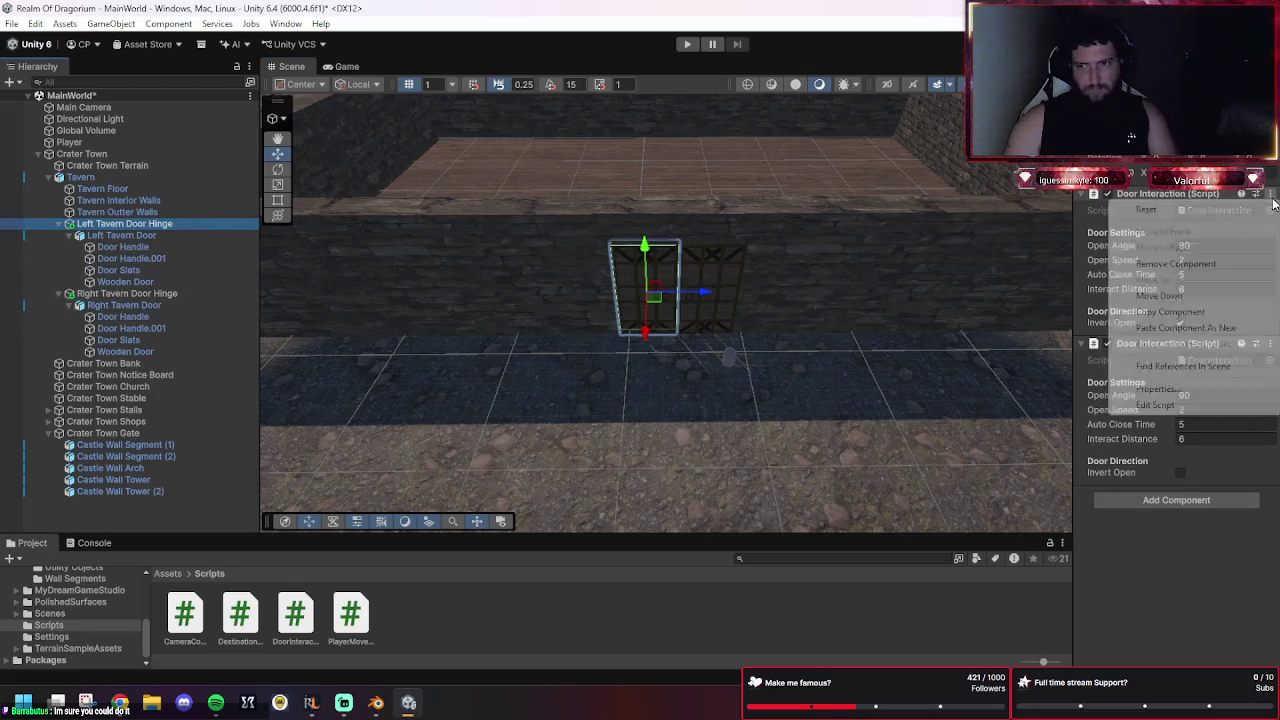
pyautogui.click(1220, 263)
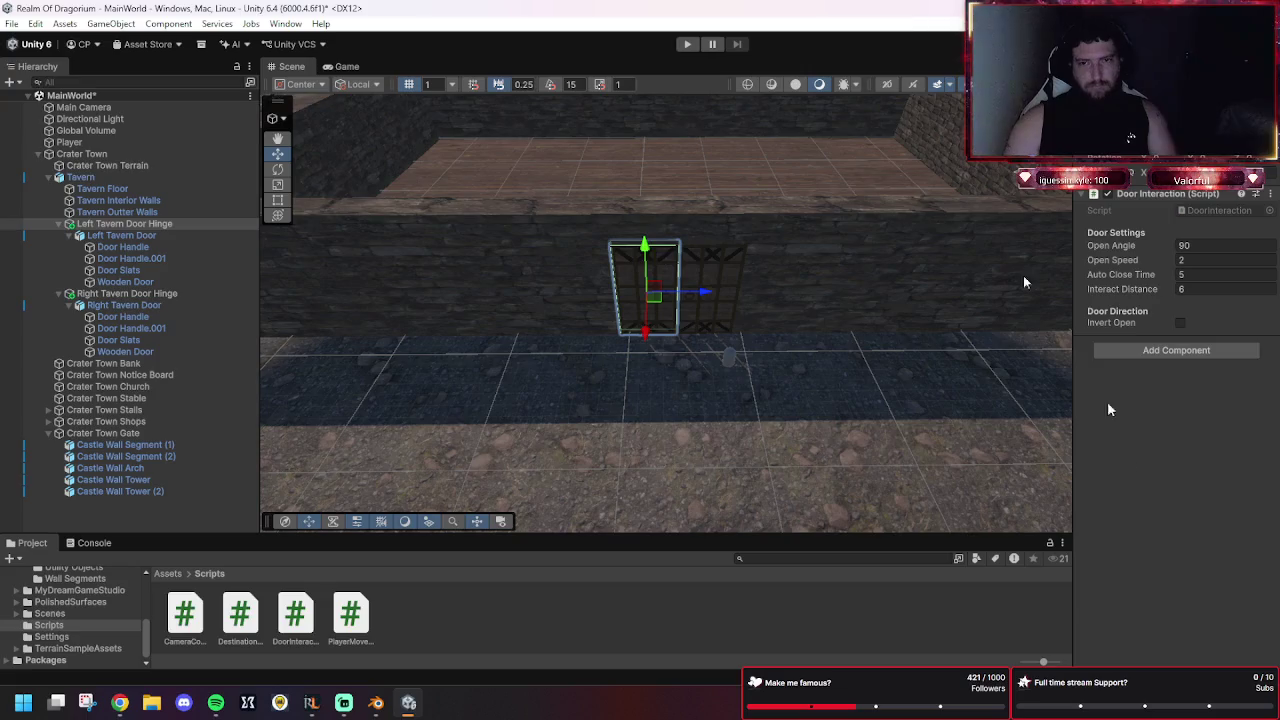
pyautogui.click(697, 45)
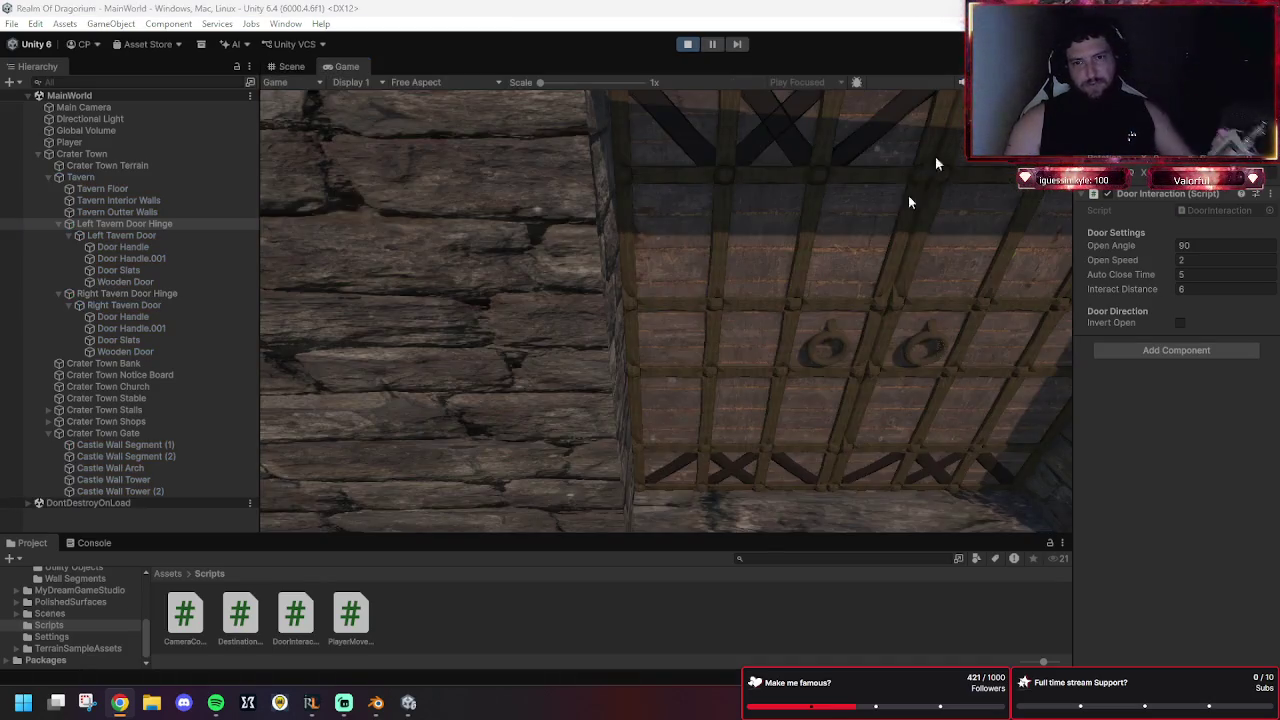
# Turn on NavMeshObstacle gizmos in the Game view's Gizmos list.
pyautogui.click(1040, 82)
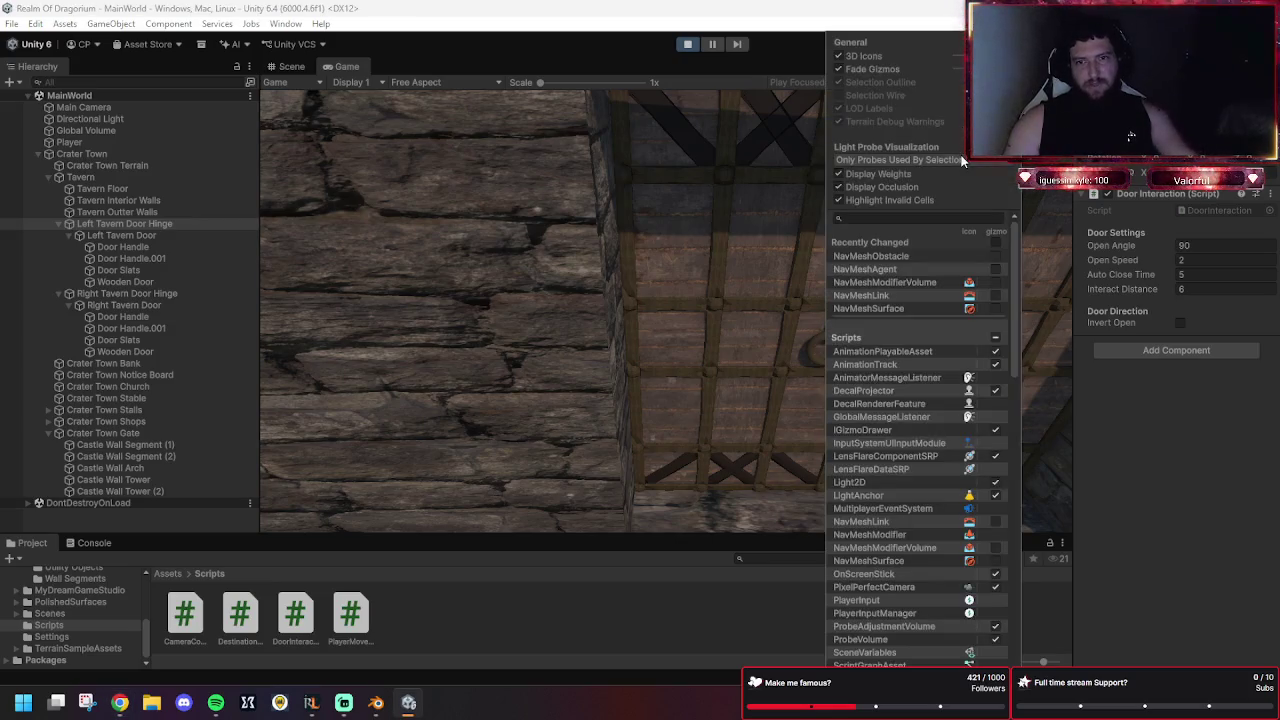
pyautogui.scroll(-5, 945, 297)
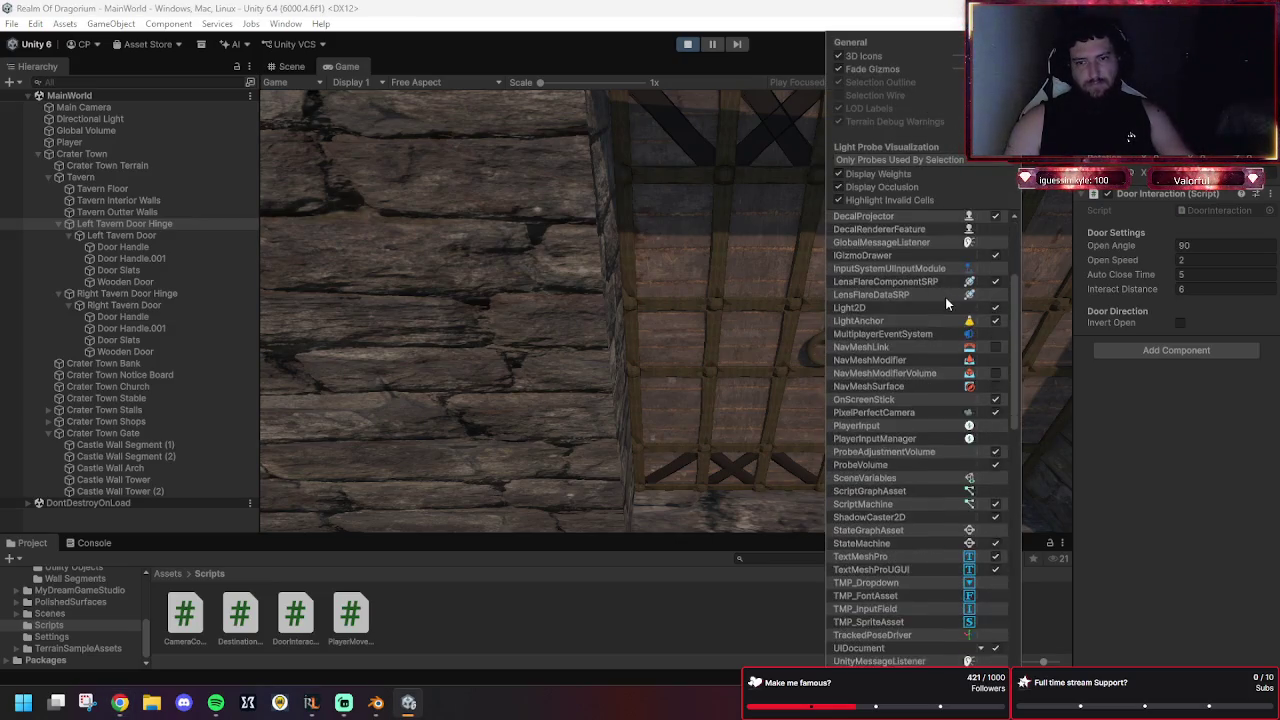
pyautogui.scroll(5, 940, 319)
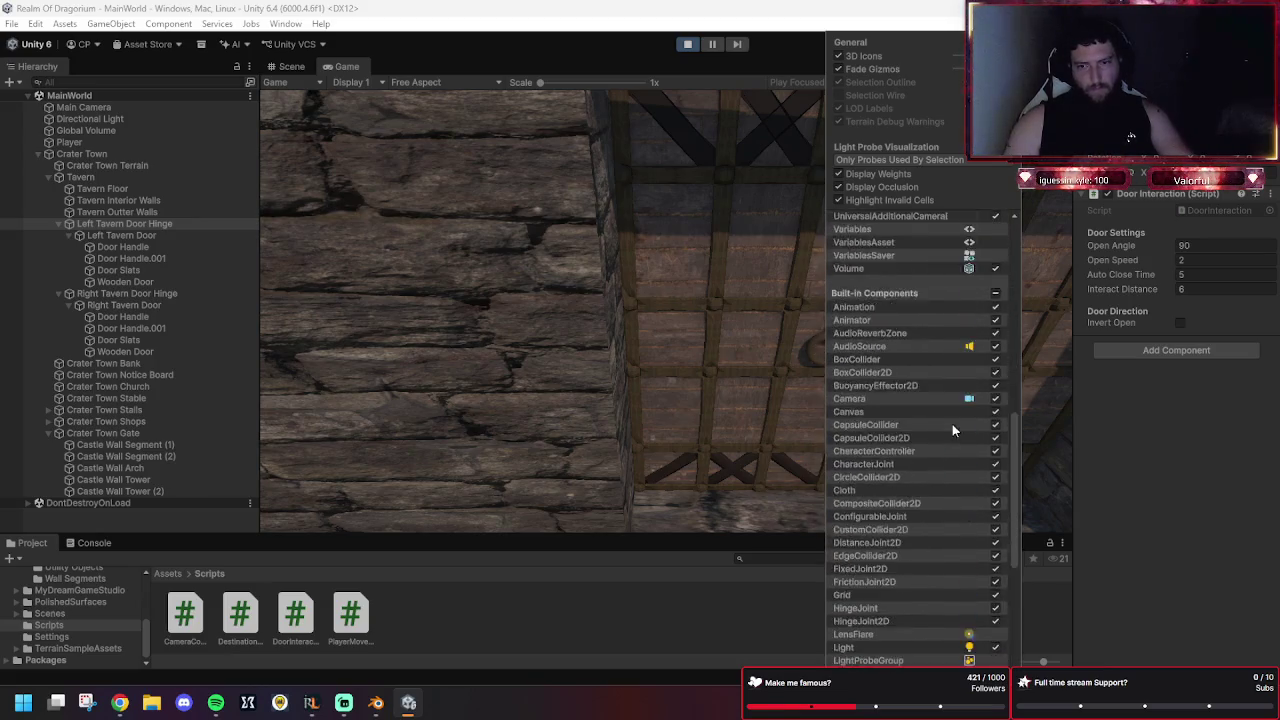
pyautogui.scroll(-5, 948, 440)
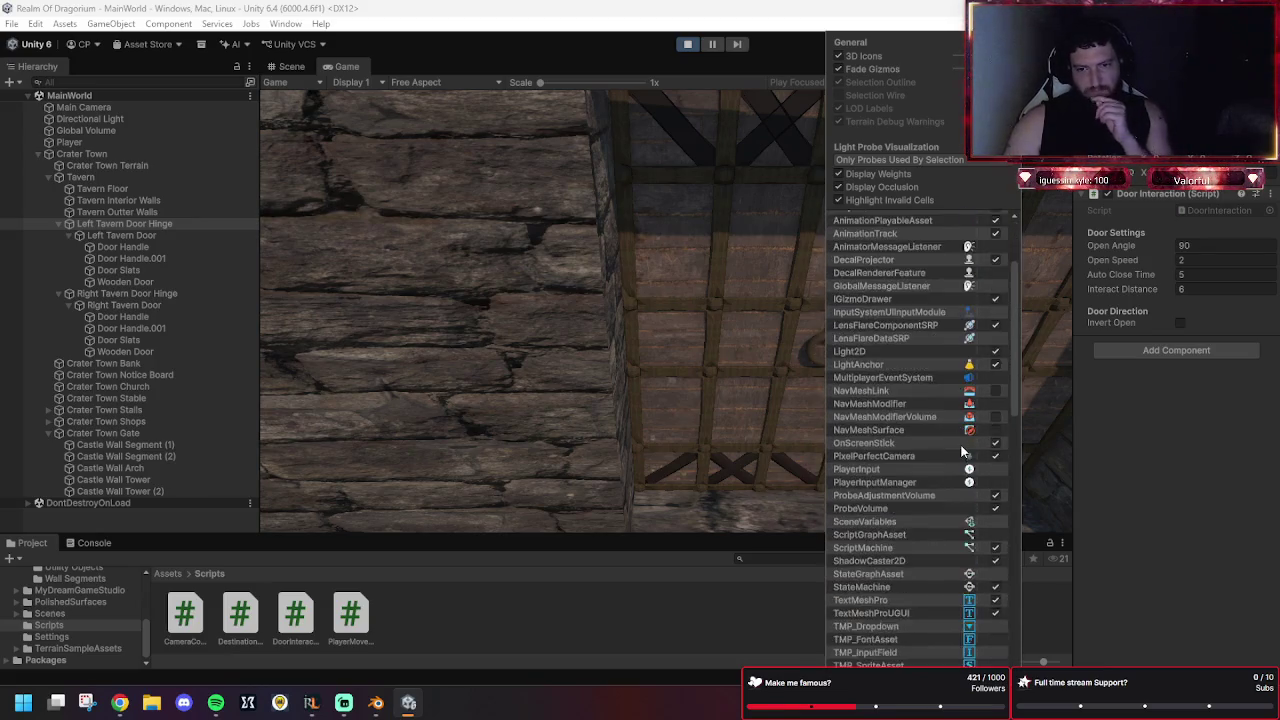
pyautogui.scroll(5, 960, 430)
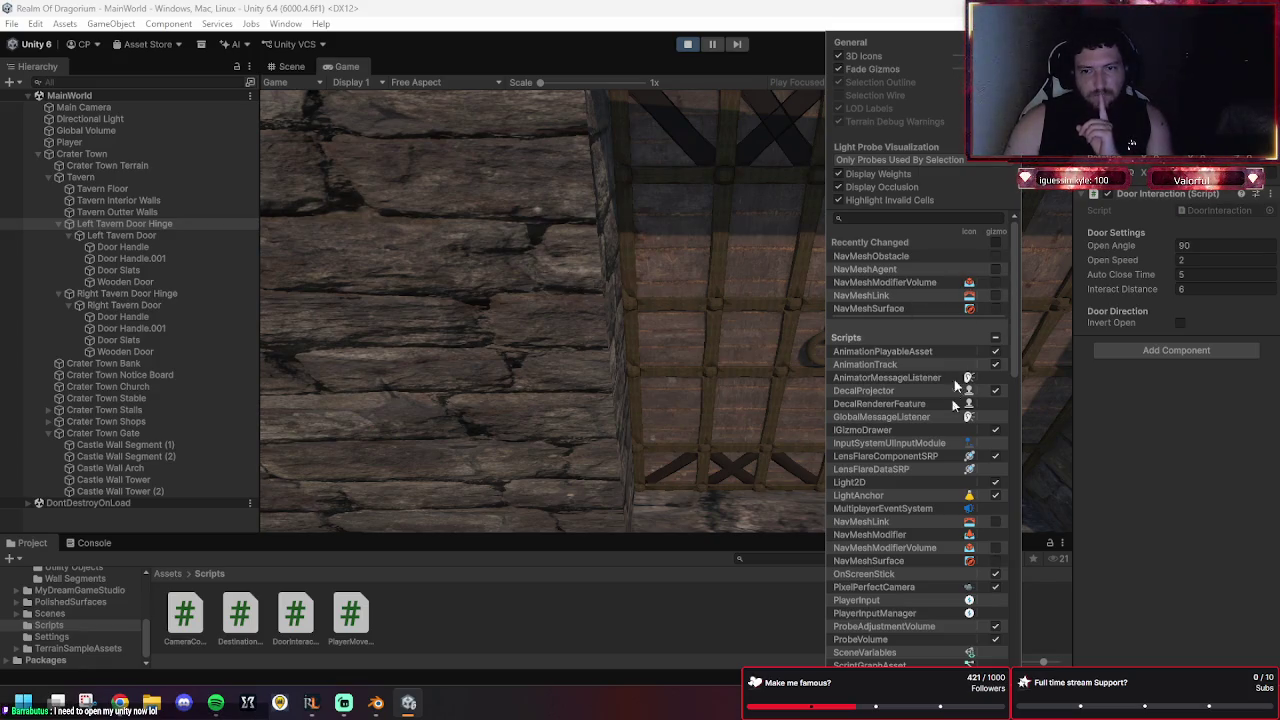
pyautogui.scroll(-1, 942, 373)
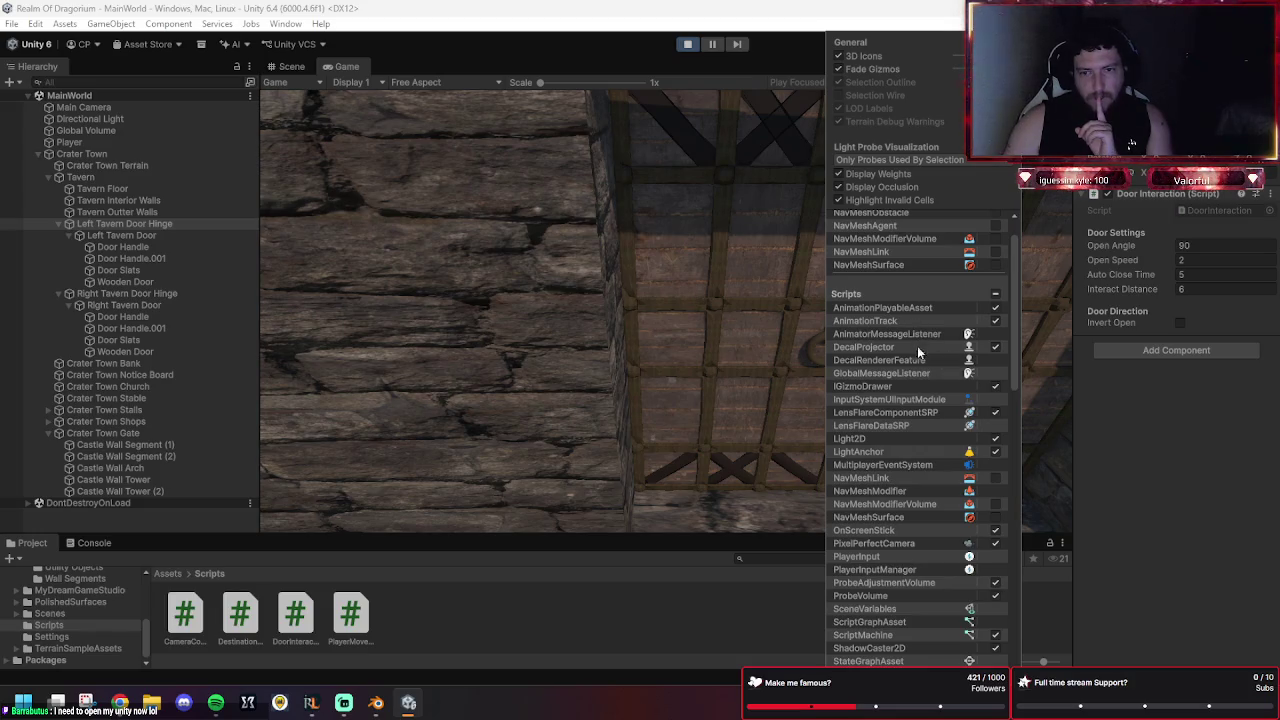
pyautogui.scroll(-1, 936, 412)
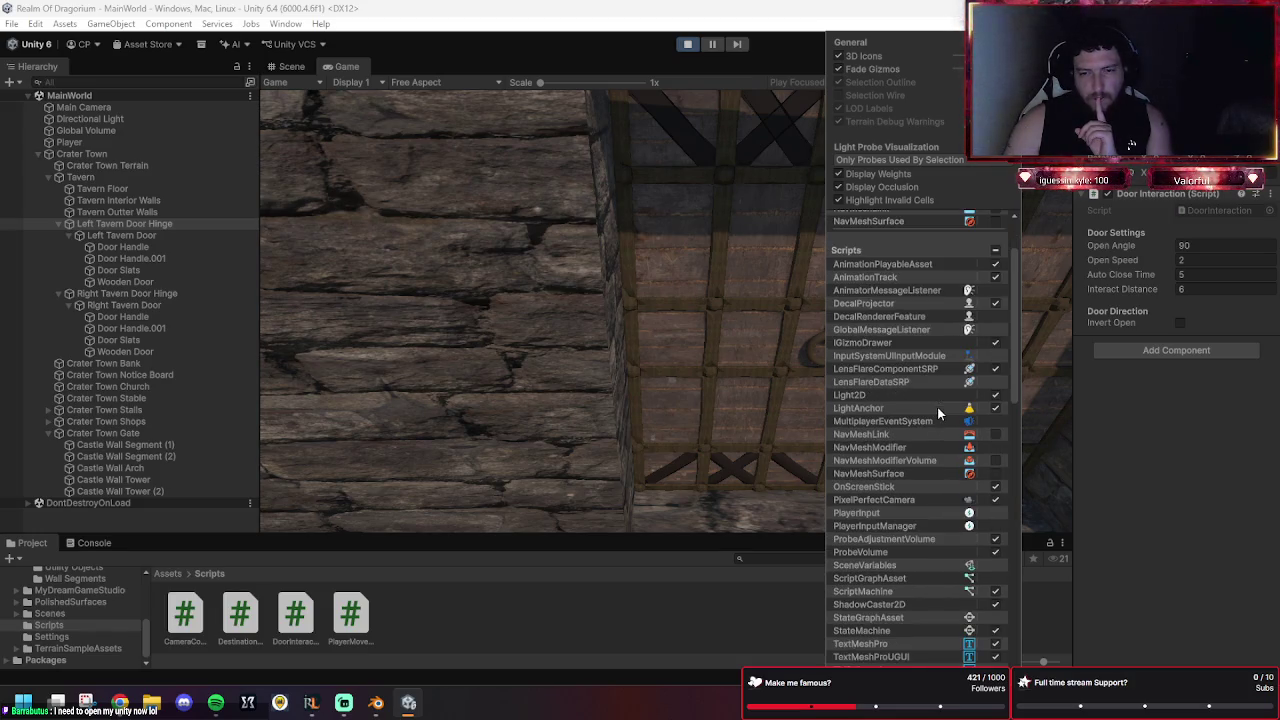
pyautogui.scroll(-1, 939, 406)
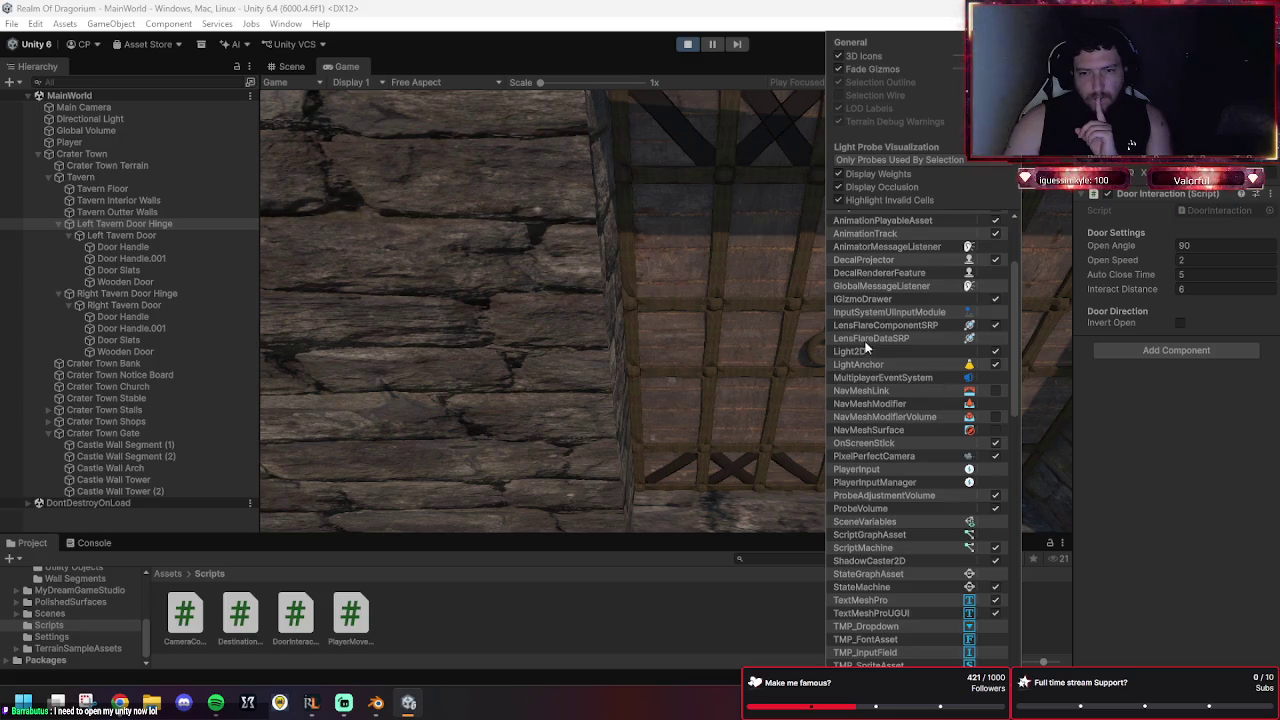
pyautogui.scroll(-1, 930, 420)
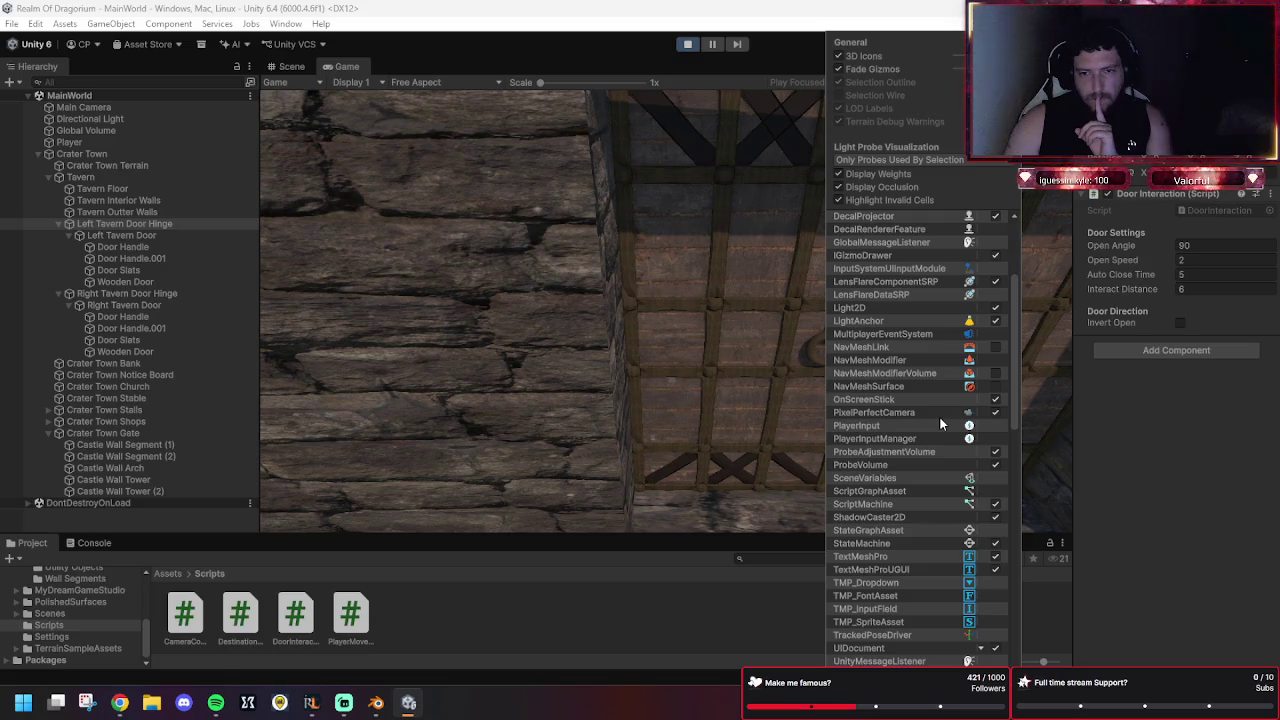
pyautogui.scroll(-1, 939, 485)
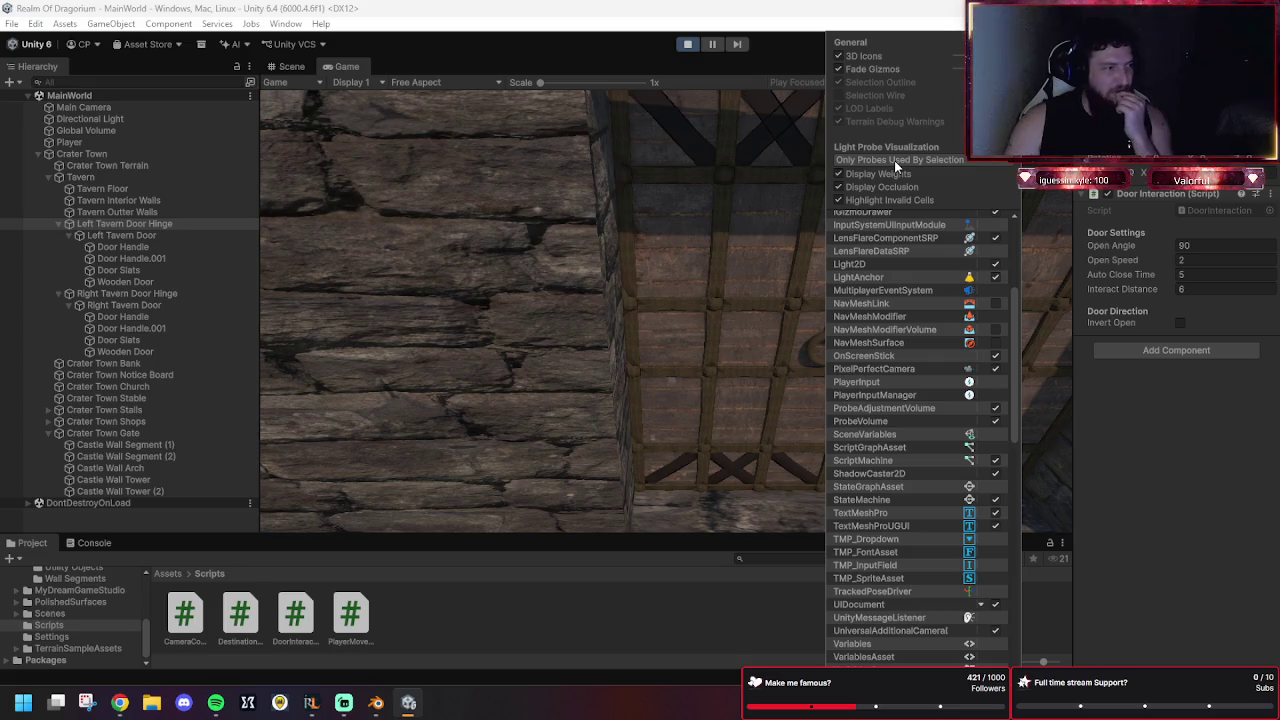
pyautogui.scroll(-10, 887, 381)
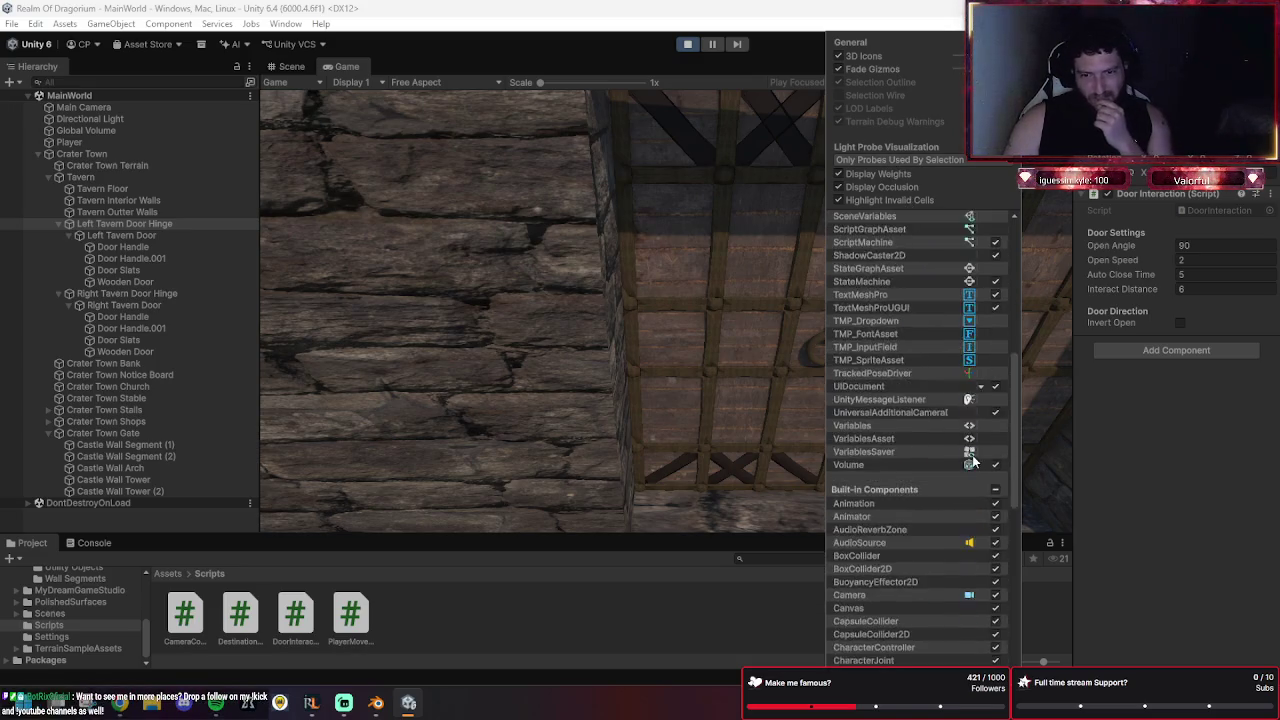
pyautogui.scroll(2, 924, 403)
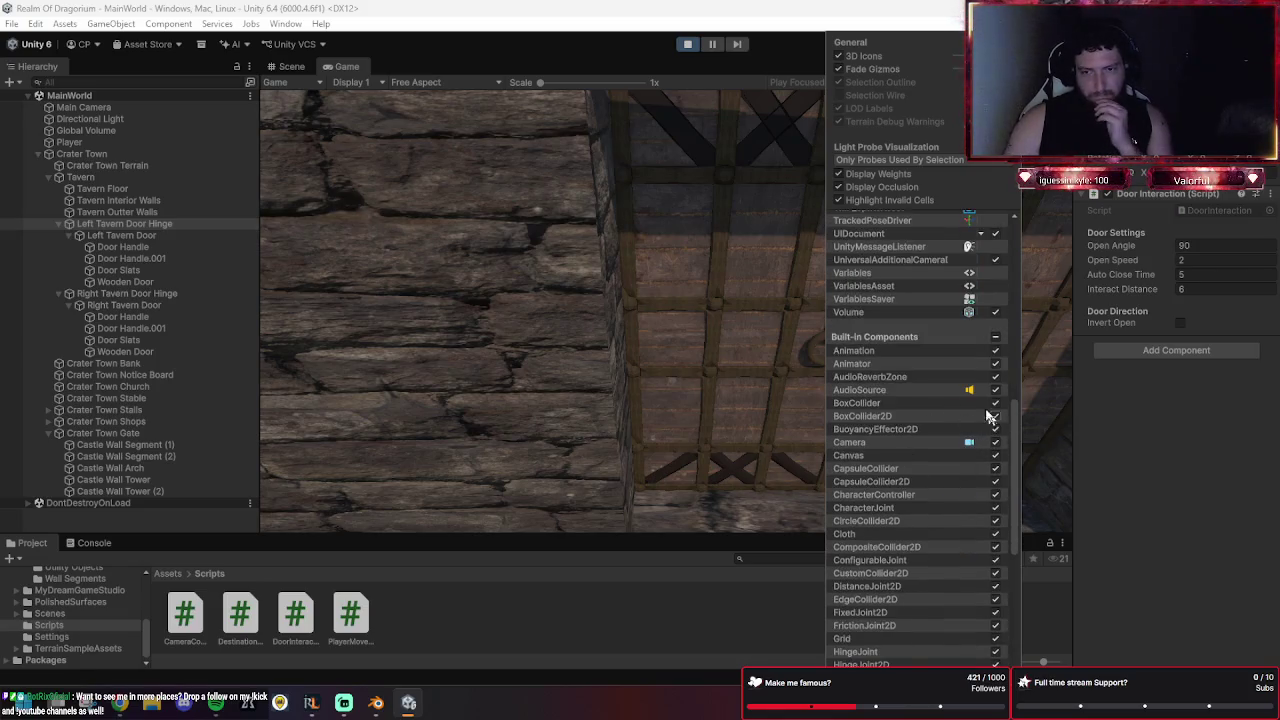
pyautogui.scroll(-8, 960, 413)
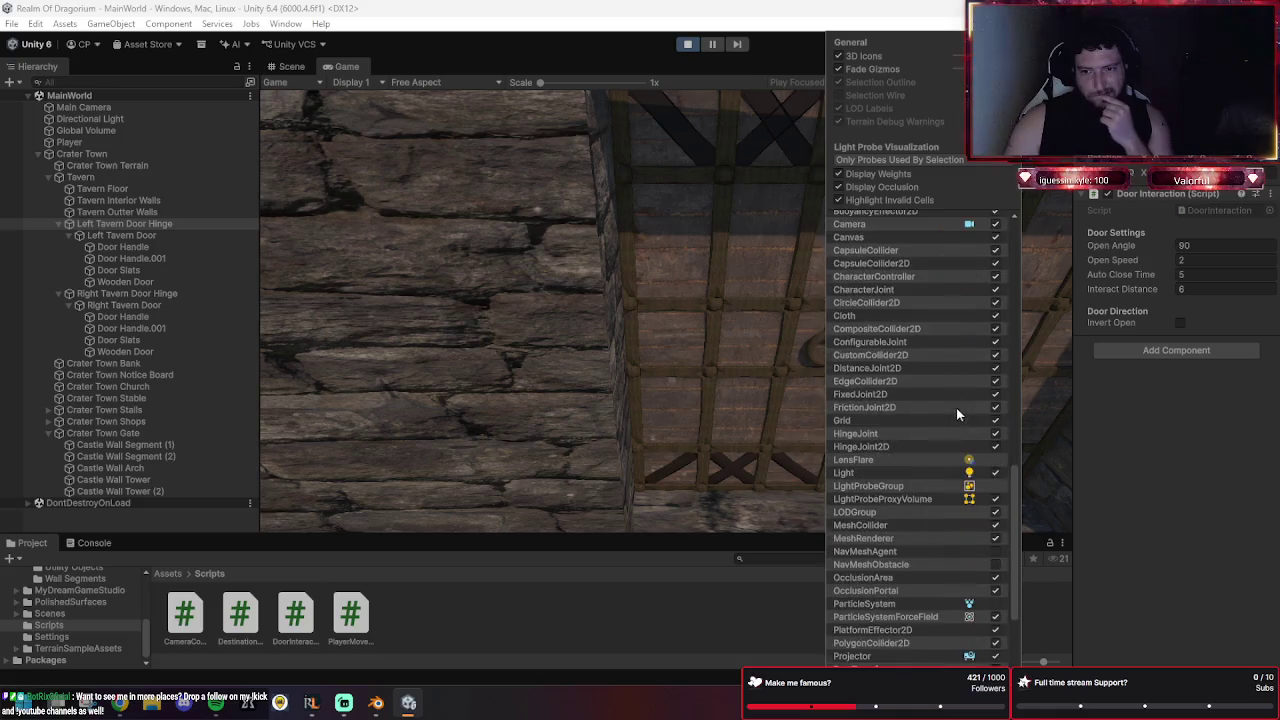
pyautogui.click(996, 393)
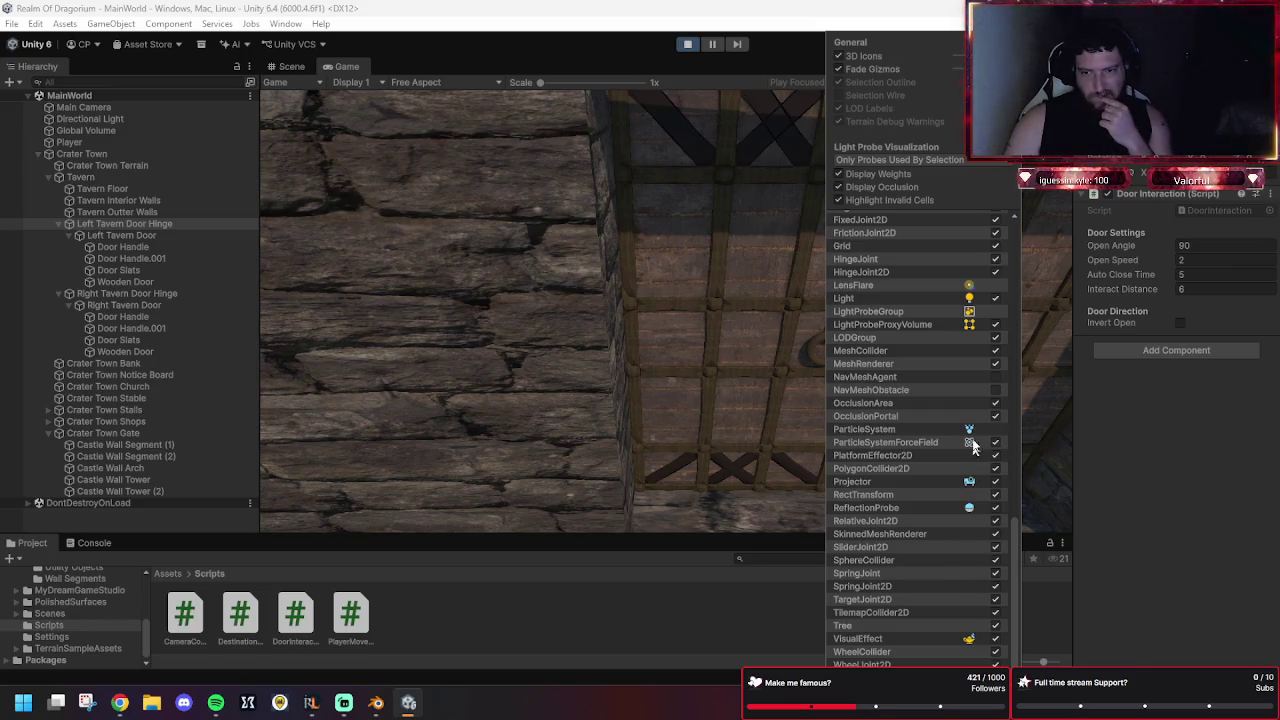
# Dismiss the gizmo list, leaving an unobstructed close-up of the tavern door.
pyautogui.scroll(5, 955, 365)
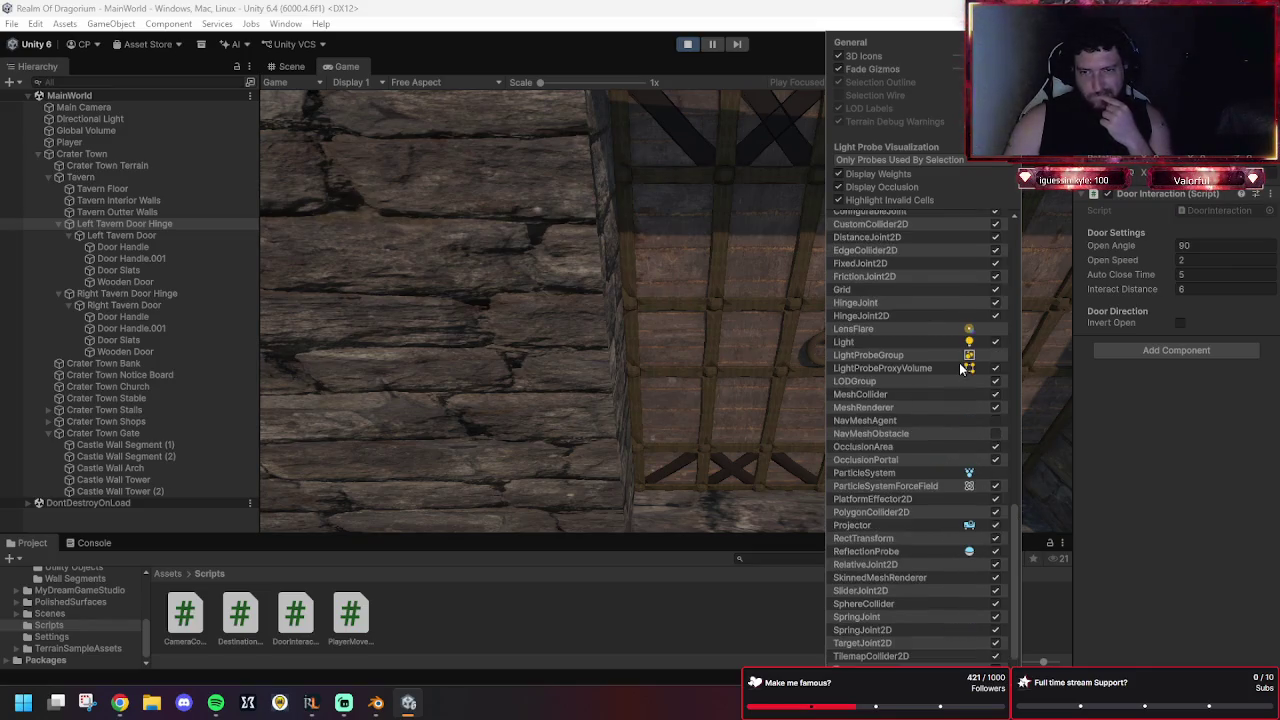
pyautogui.scroll(2, 951, 367)
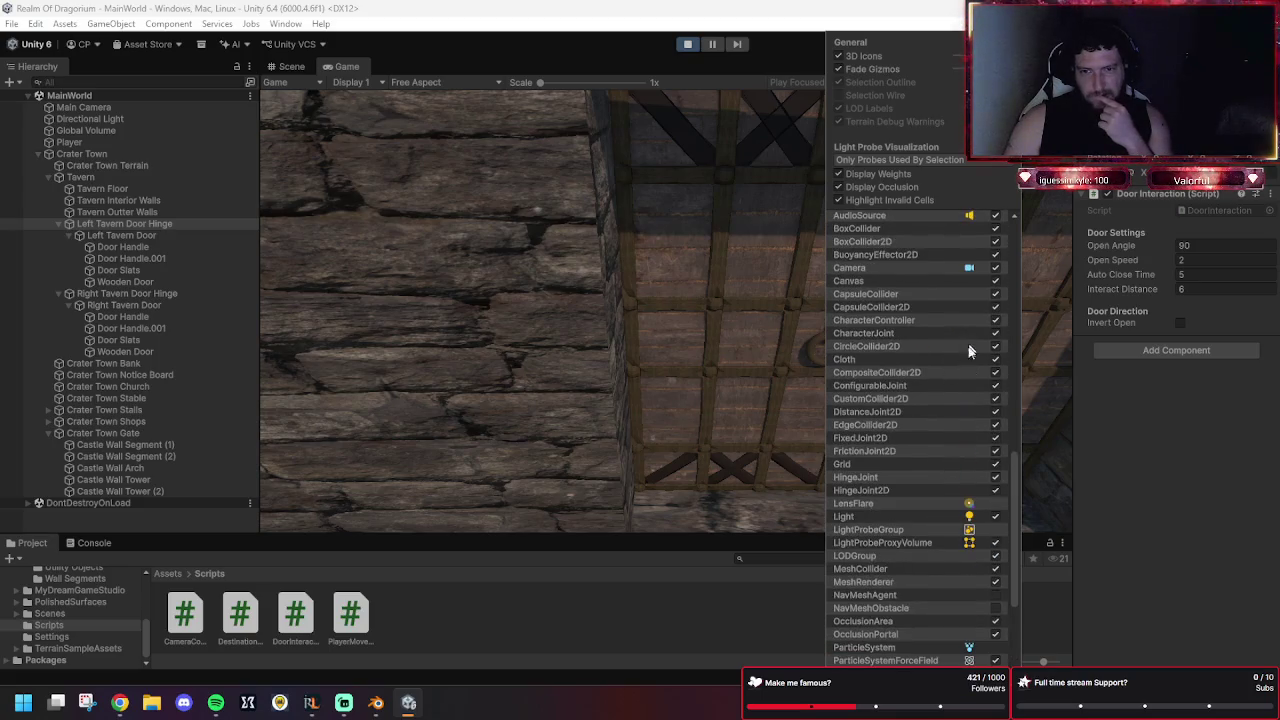
pyautogui.scroll(5, 960, 367)
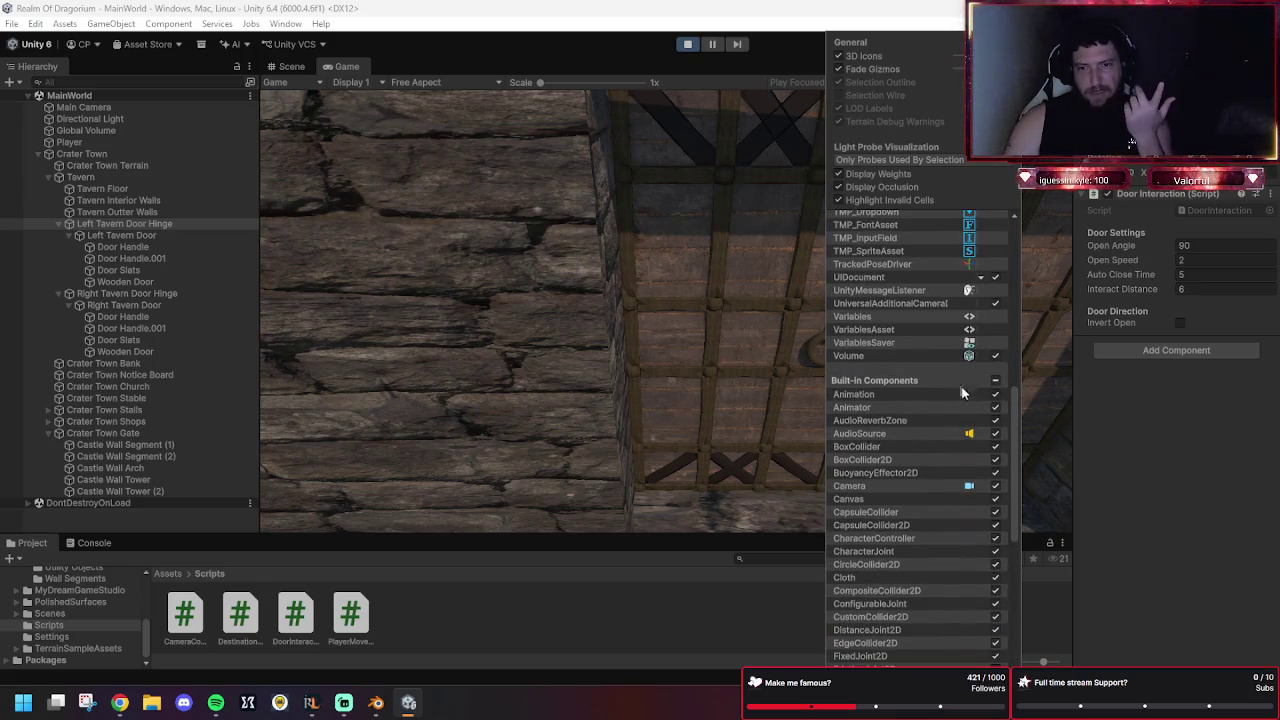
pyautogui.scroll(5, 973, 377)
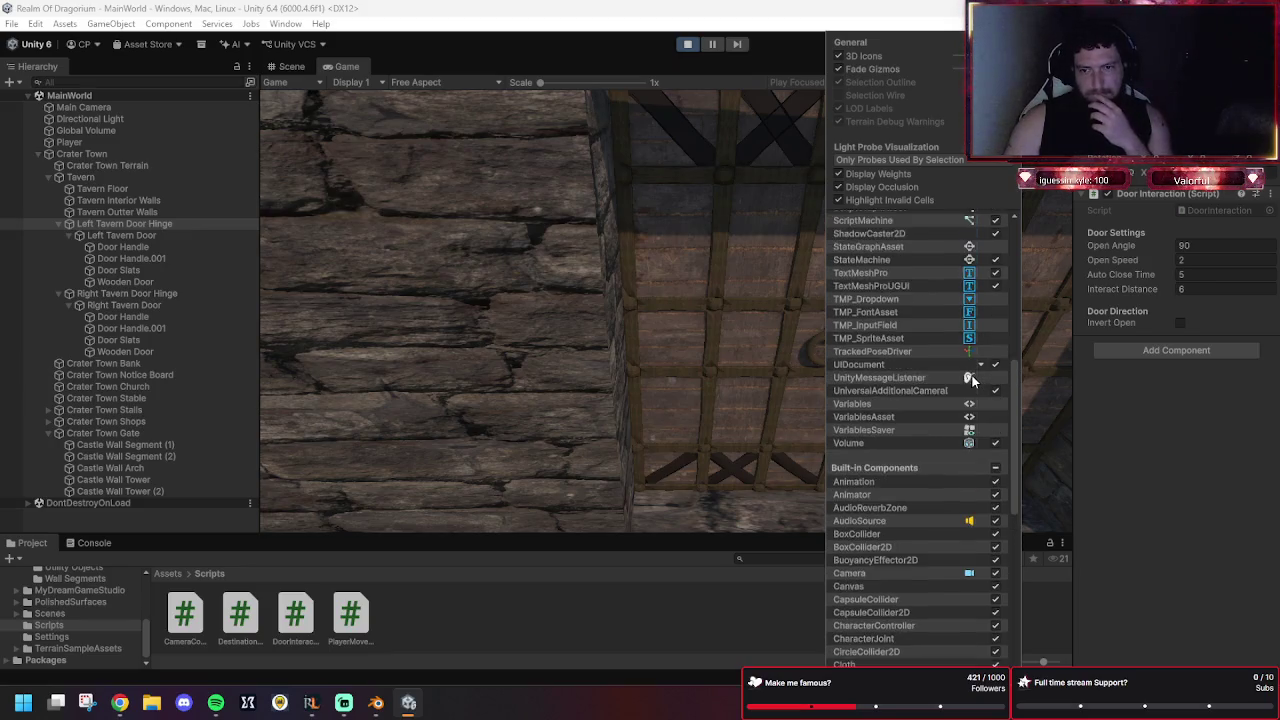
pyautogui.scroll(2, 973, 381)
pyautogui.scroll(5, 970, 380)
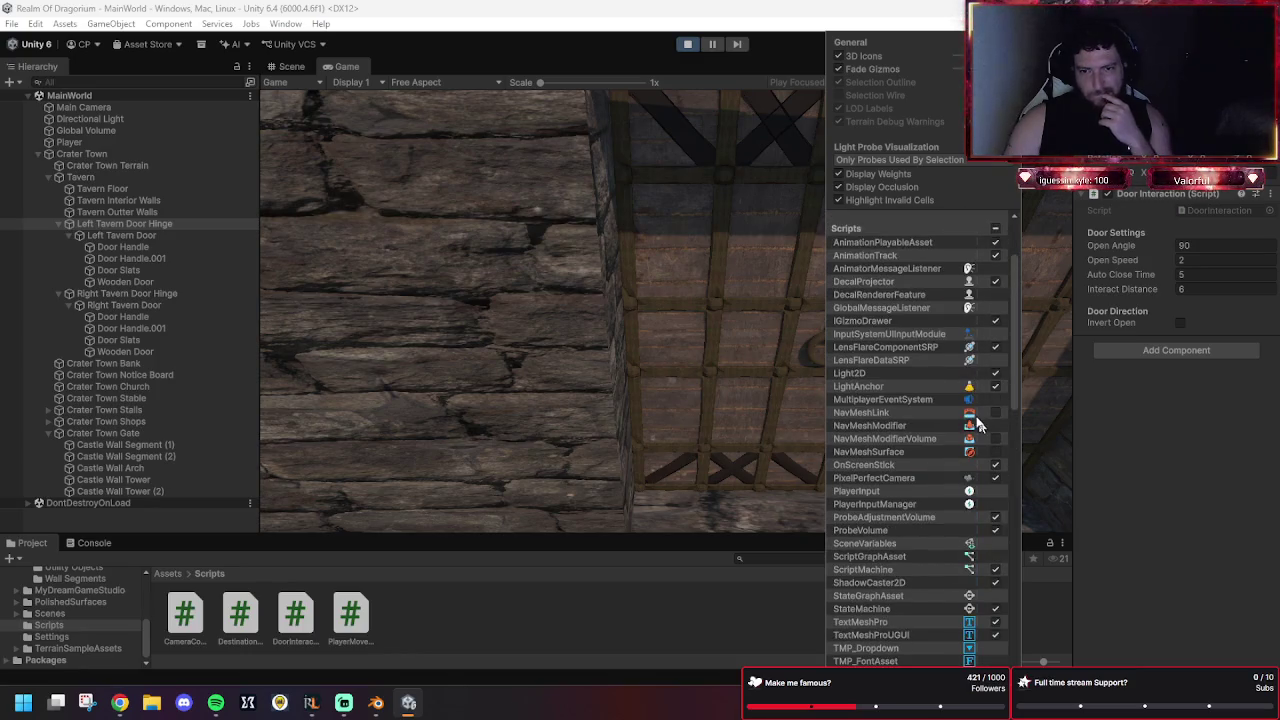
pyautogui.click(1147, 308)
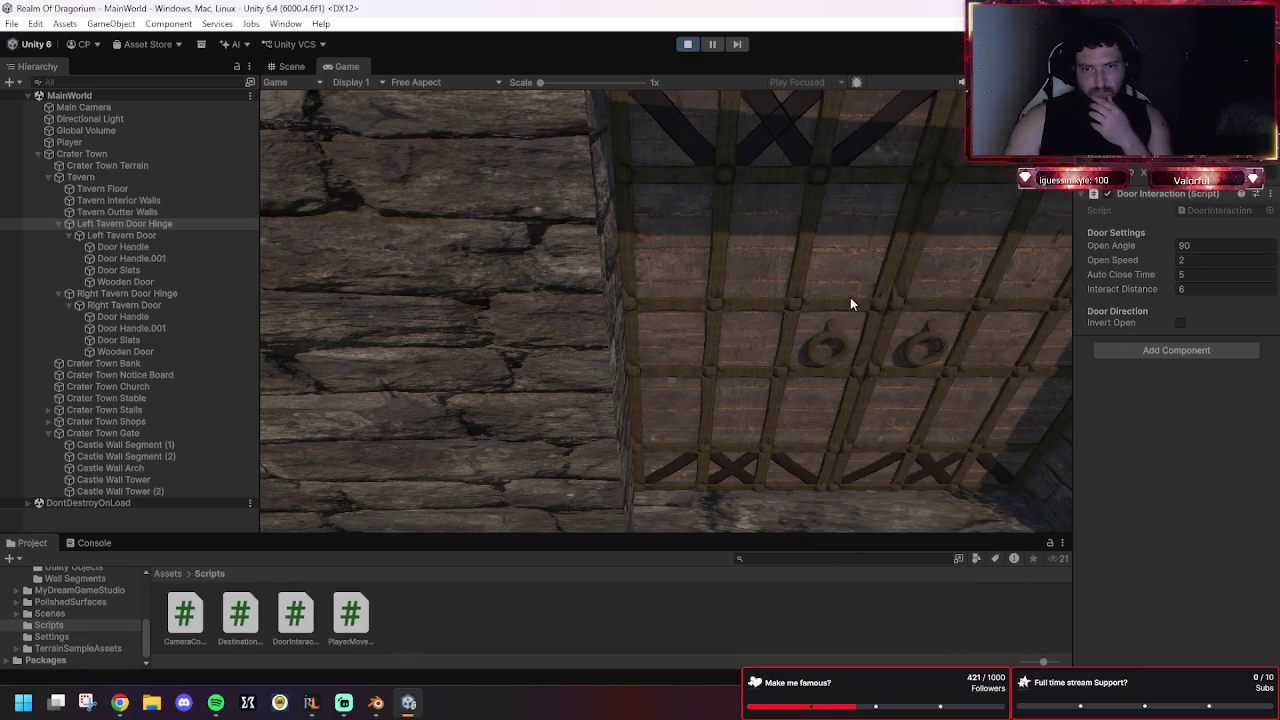
# Walk the player through the opened tavern doors into the interior and back out.
pyautogui.press('s')
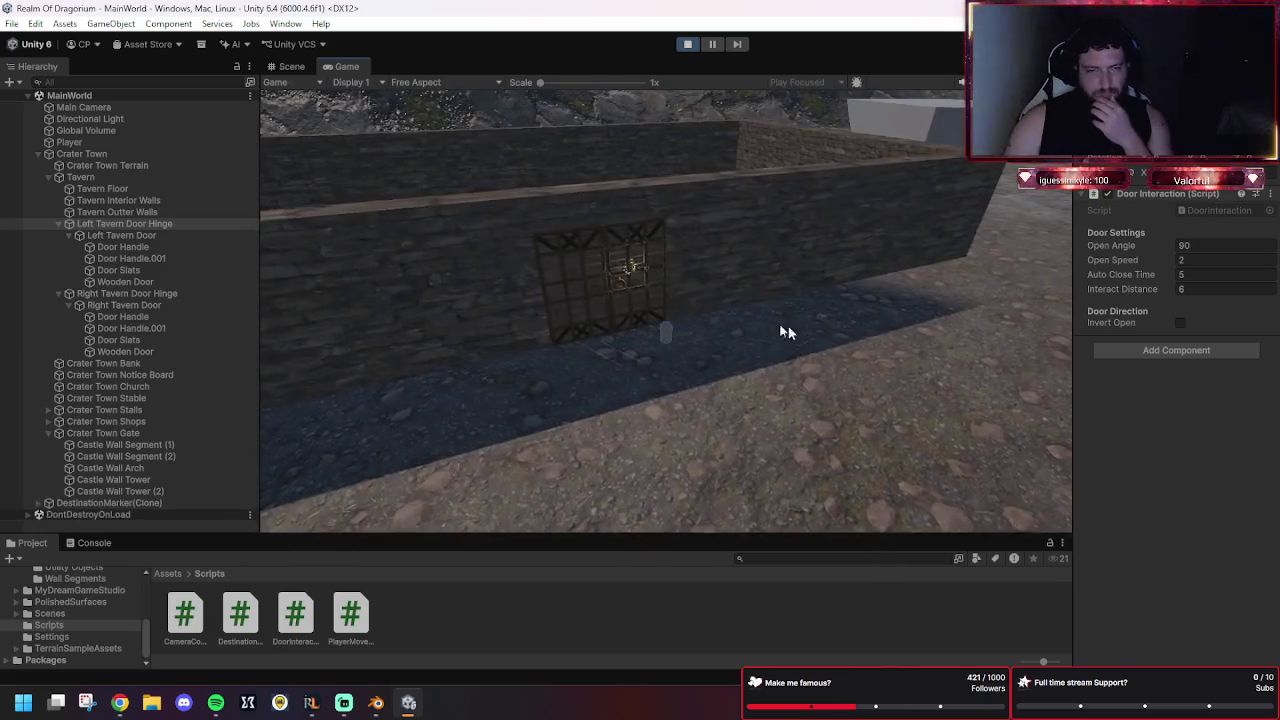
pyautogui.click(661, 276)
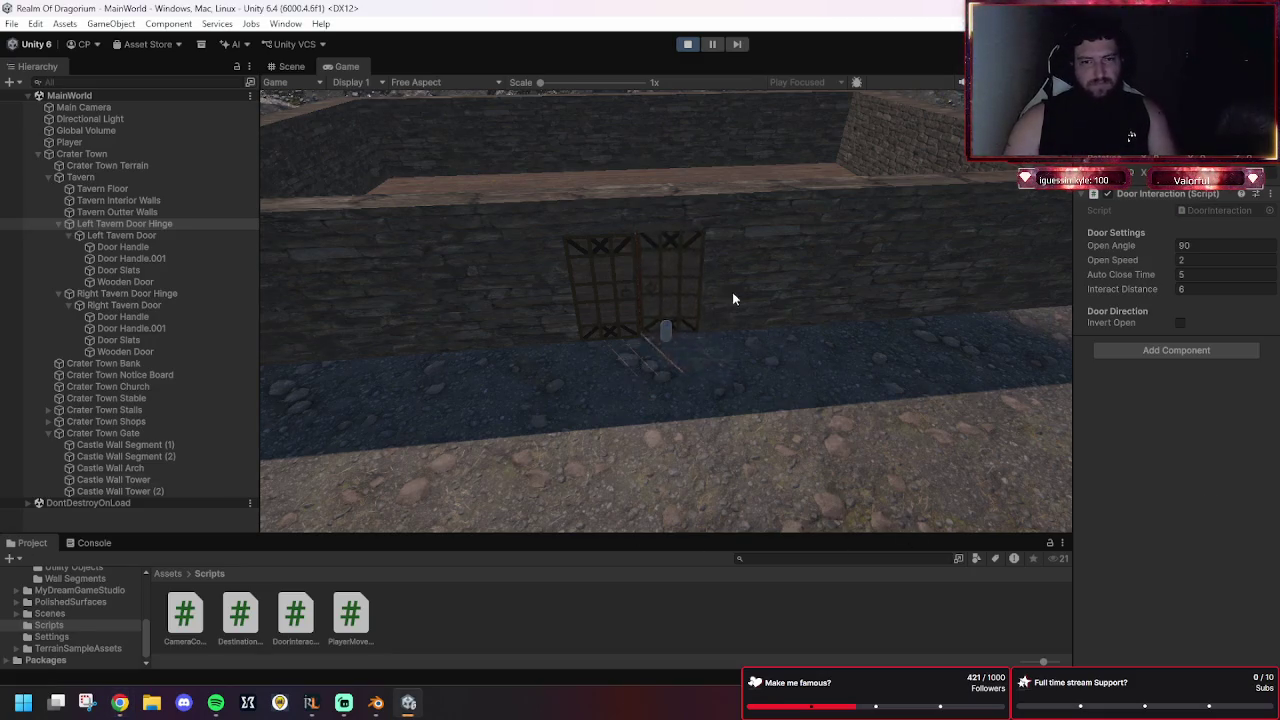
pyautogui.click(767, 390)
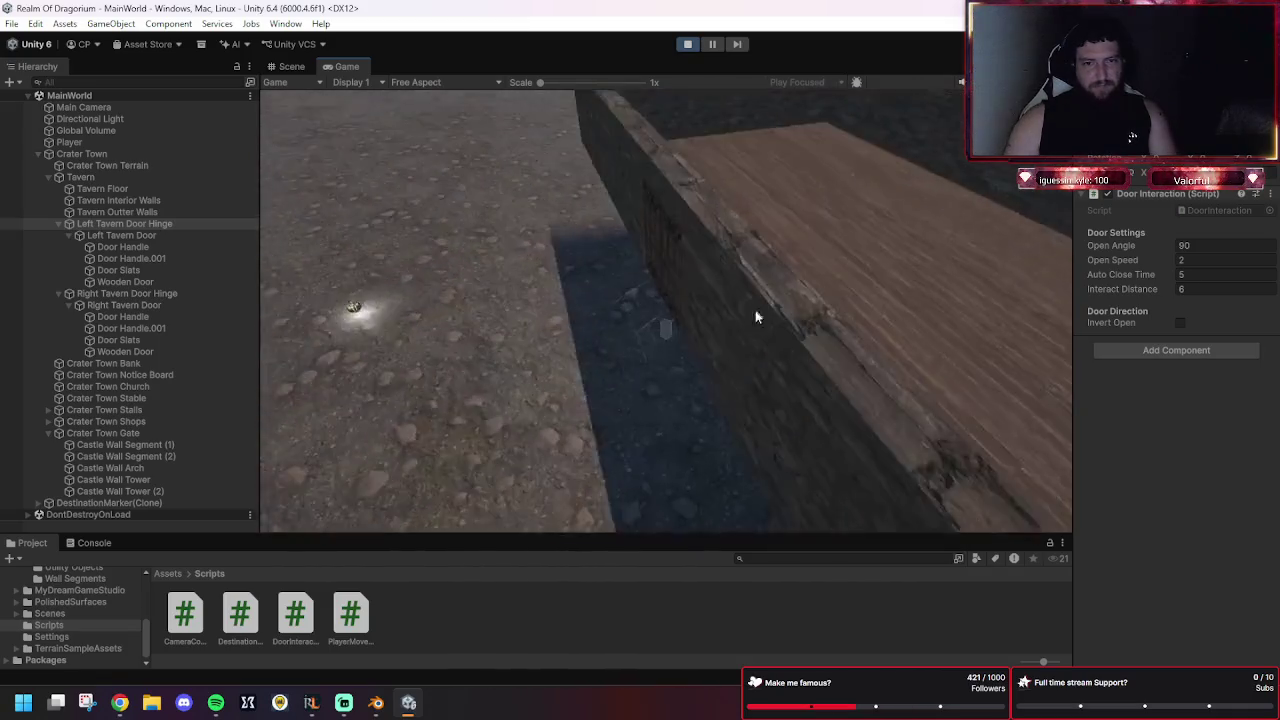
pyautogui.click(575, 395)
# Walk the player across the courtyard toward the castle gate, then stop play mode.
pyautogui.click(768, 435)
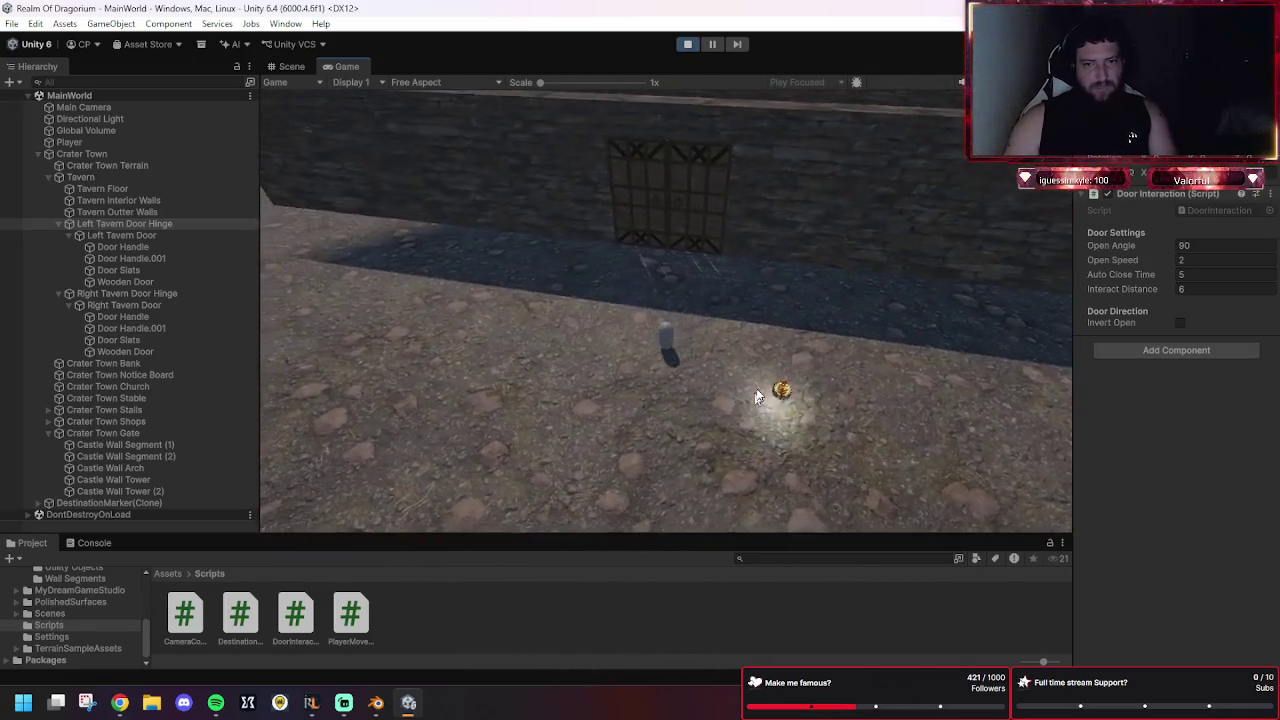
pyautogui.click(973, 447)
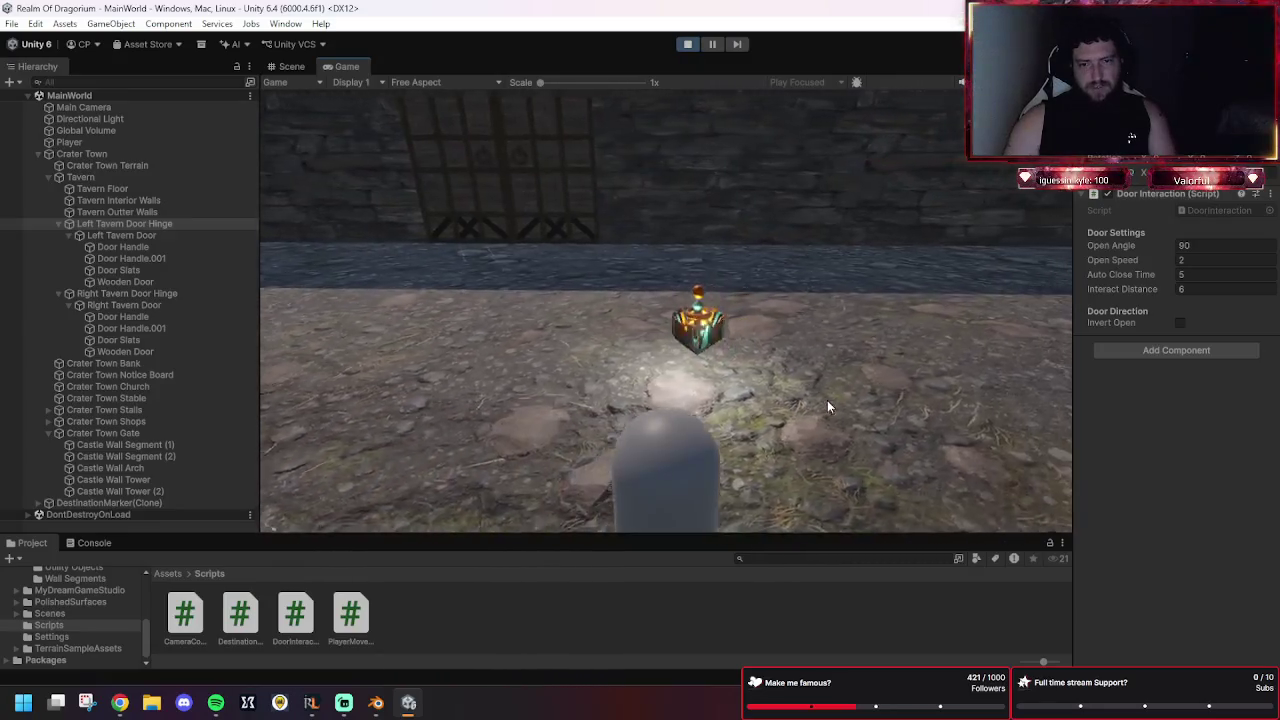
pyautogui.click(883, 340)
pyautogui.click(811, 330)
pyautogui.click(877, 258)
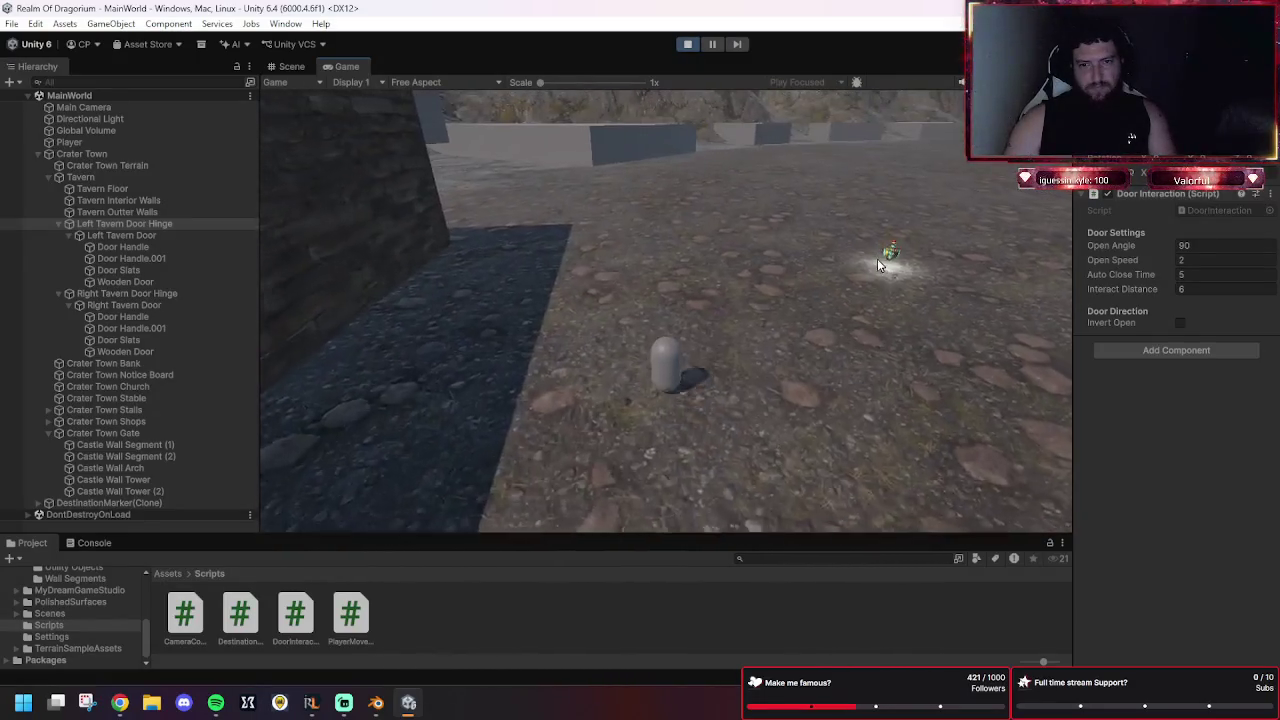
pyautogui.click(871, 352)
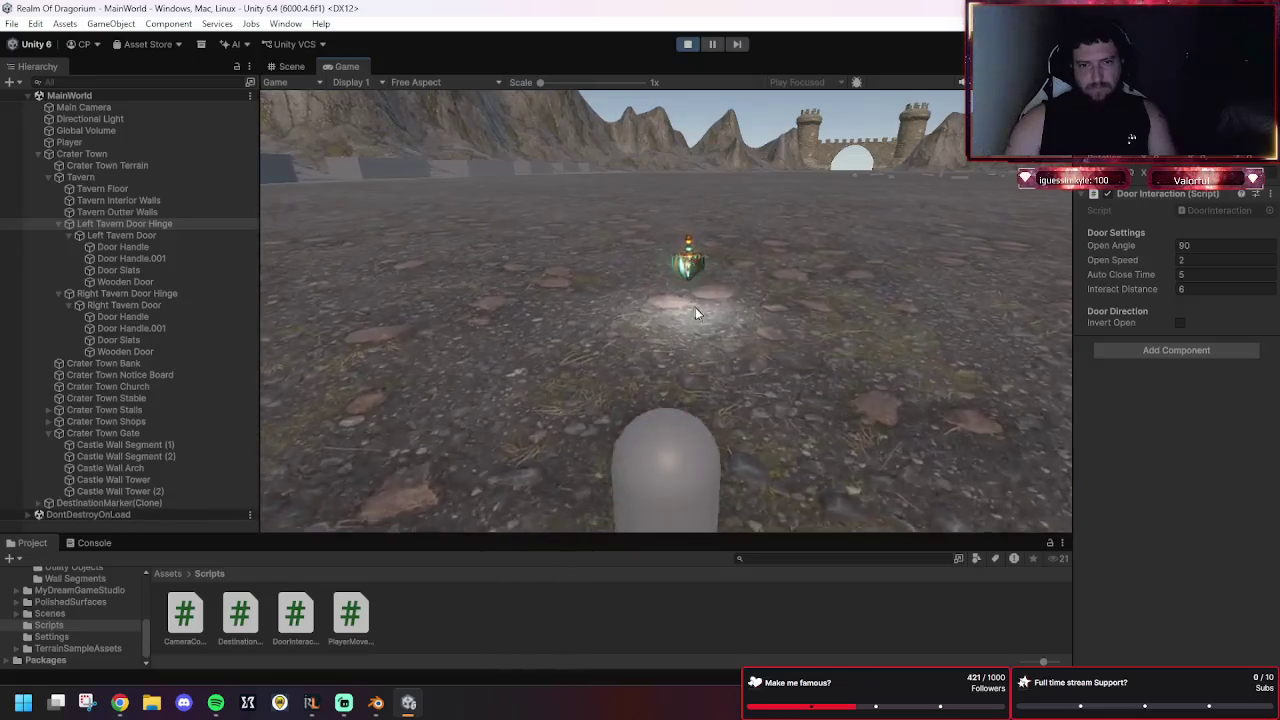
pyautogui.click(848, 181)
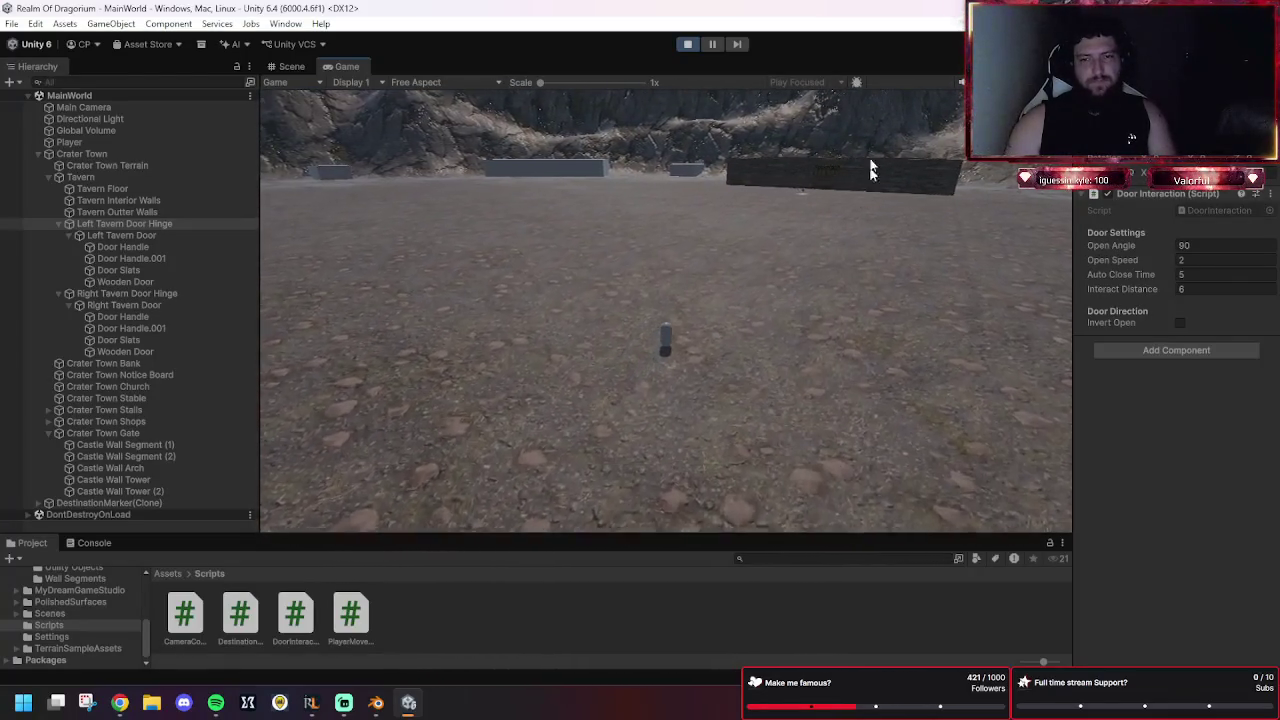
pyautogui.click(687, 44)
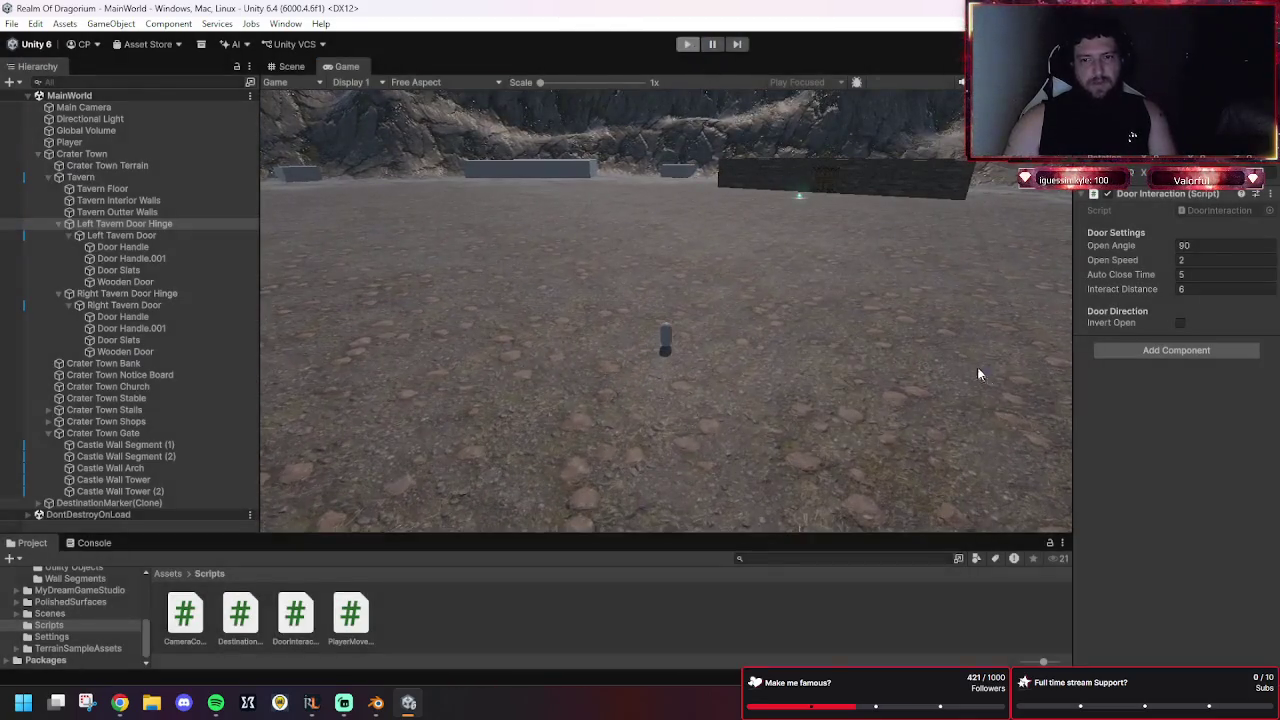
# Set the Right Tavern Door's Box Collider Exclude Layers to Interactable, leaving Include at Nothing.
pyautogui.scroll(1, 776, 347)
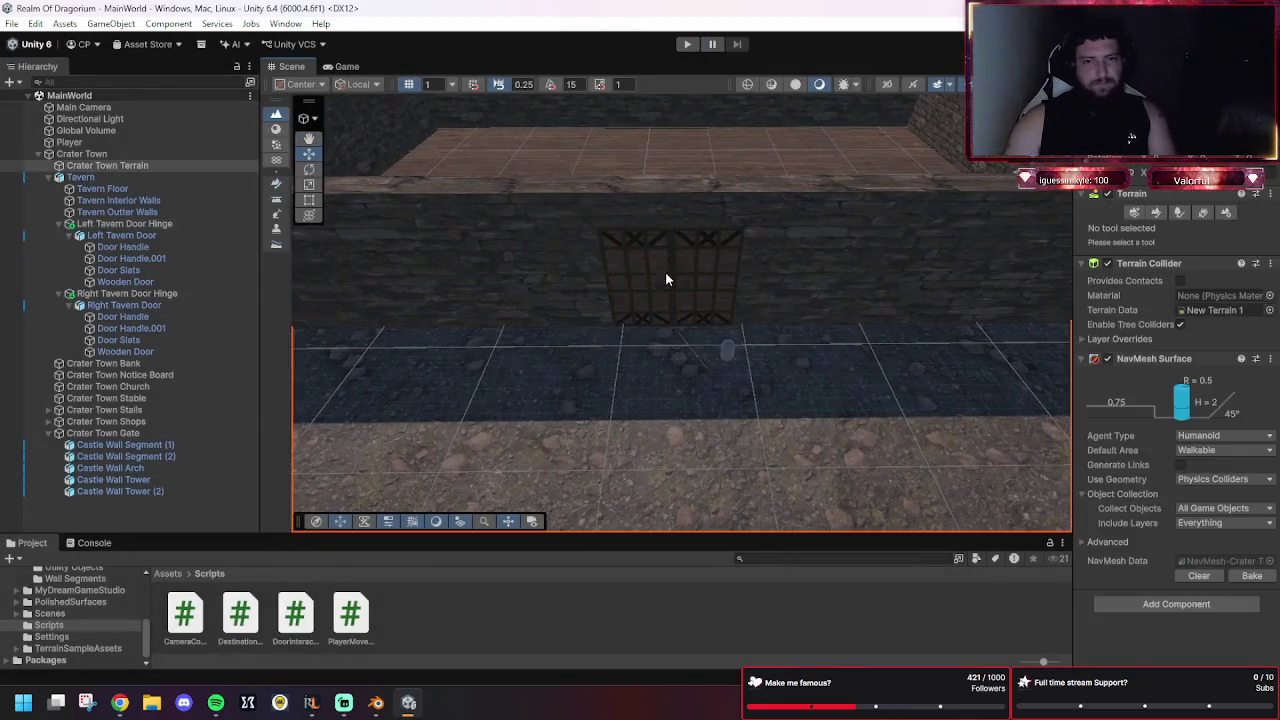
pyautogui.click(694, 272)
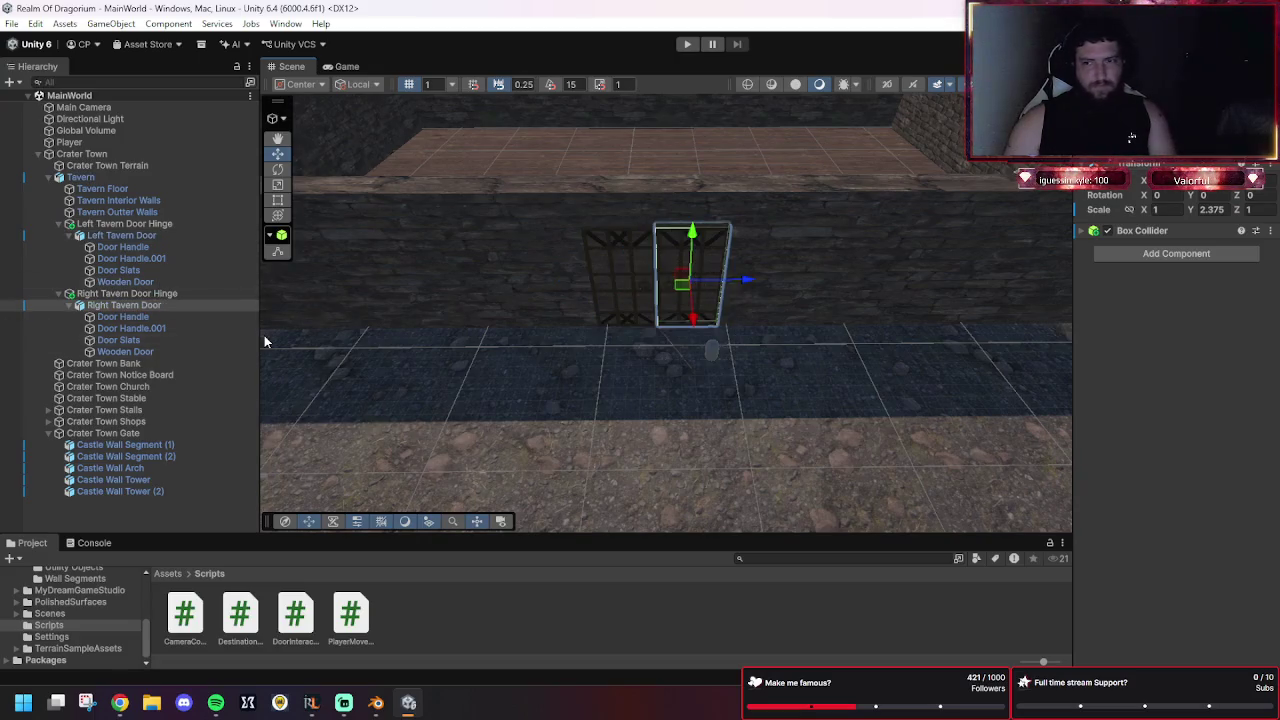
pyautogui.click(1080, 231)
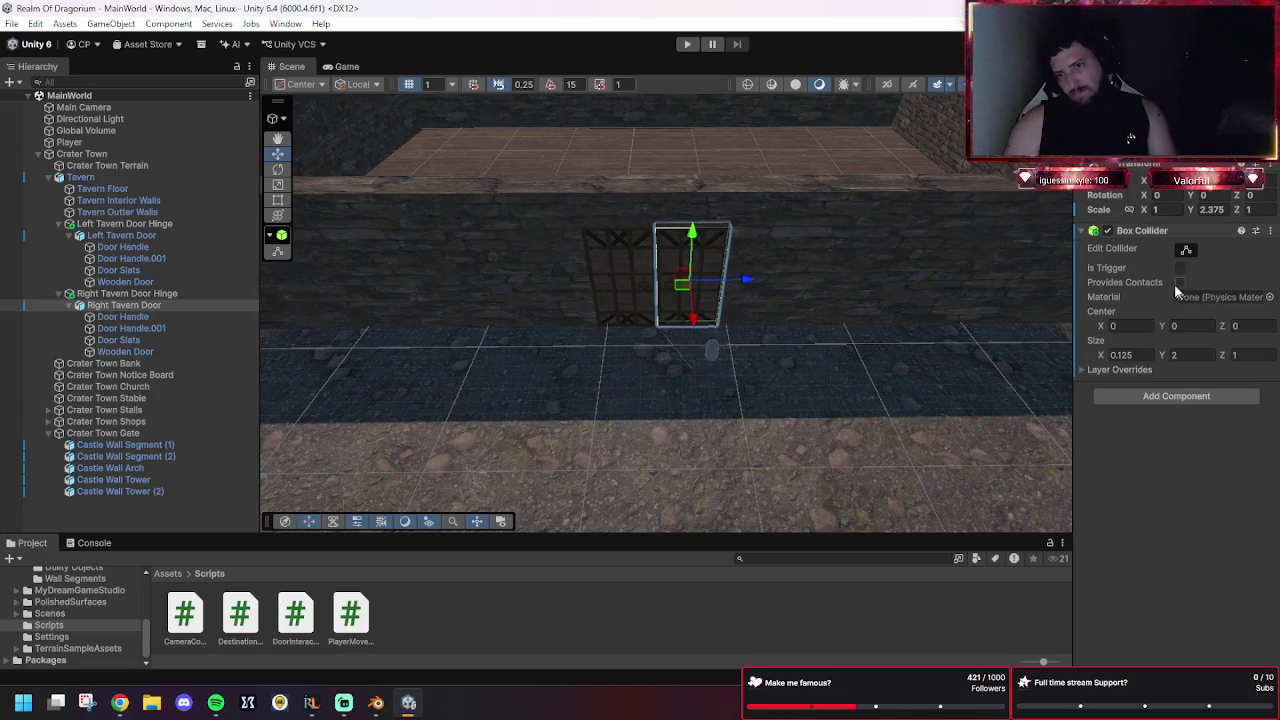
pyautogui.moveTo(1117, 269)
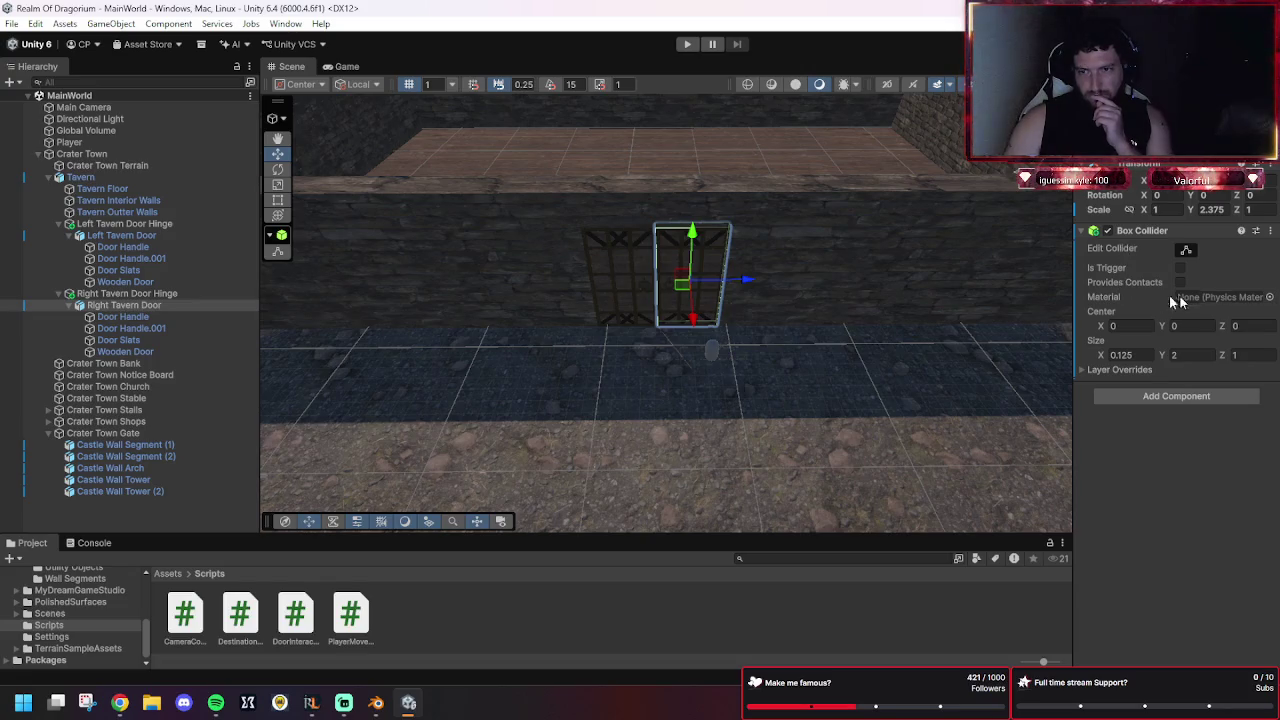
pyautogui.click(1082, 371)
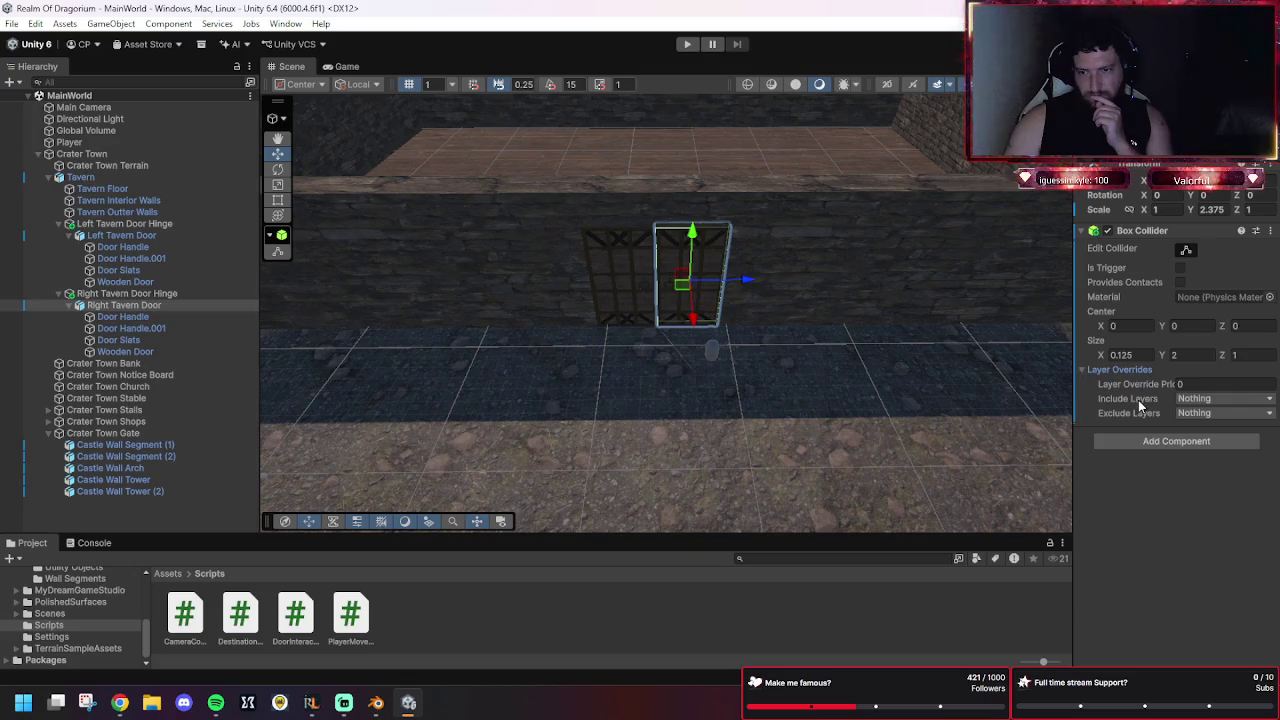
pyautogui.click(1203, 400)
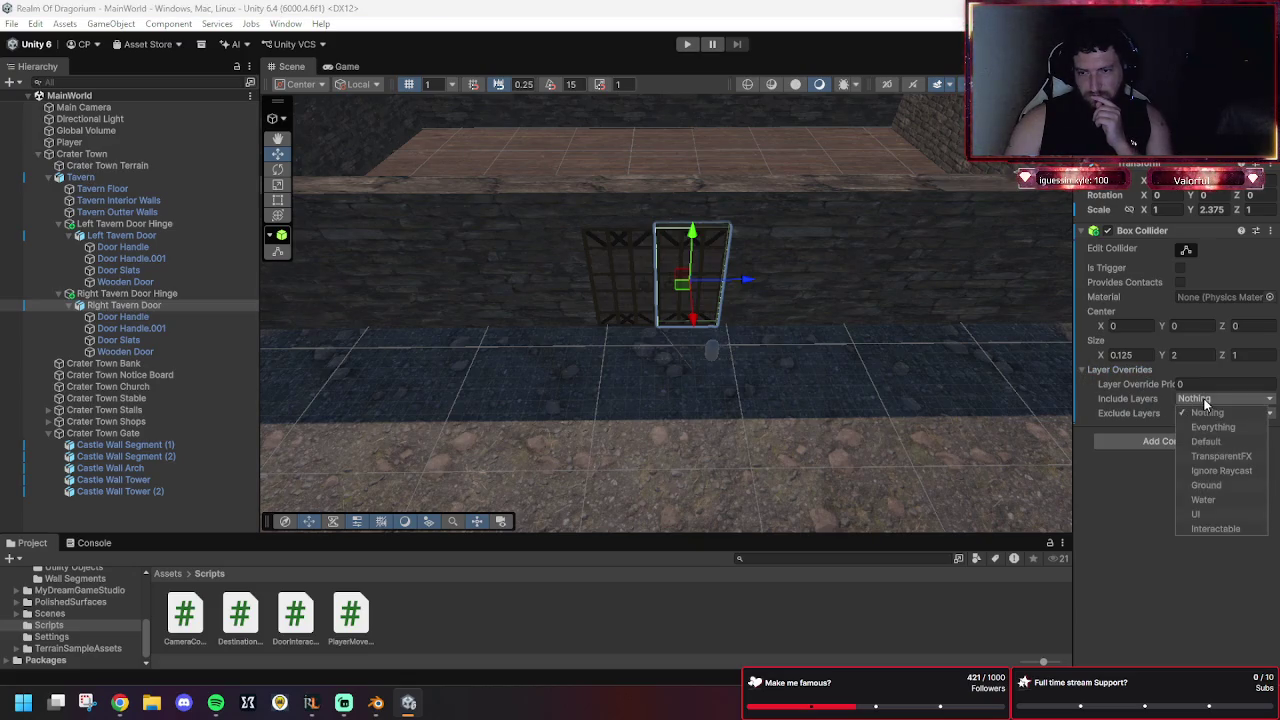
pyautogui.click(1205, 401)
pyautogui.click(1182, 420)
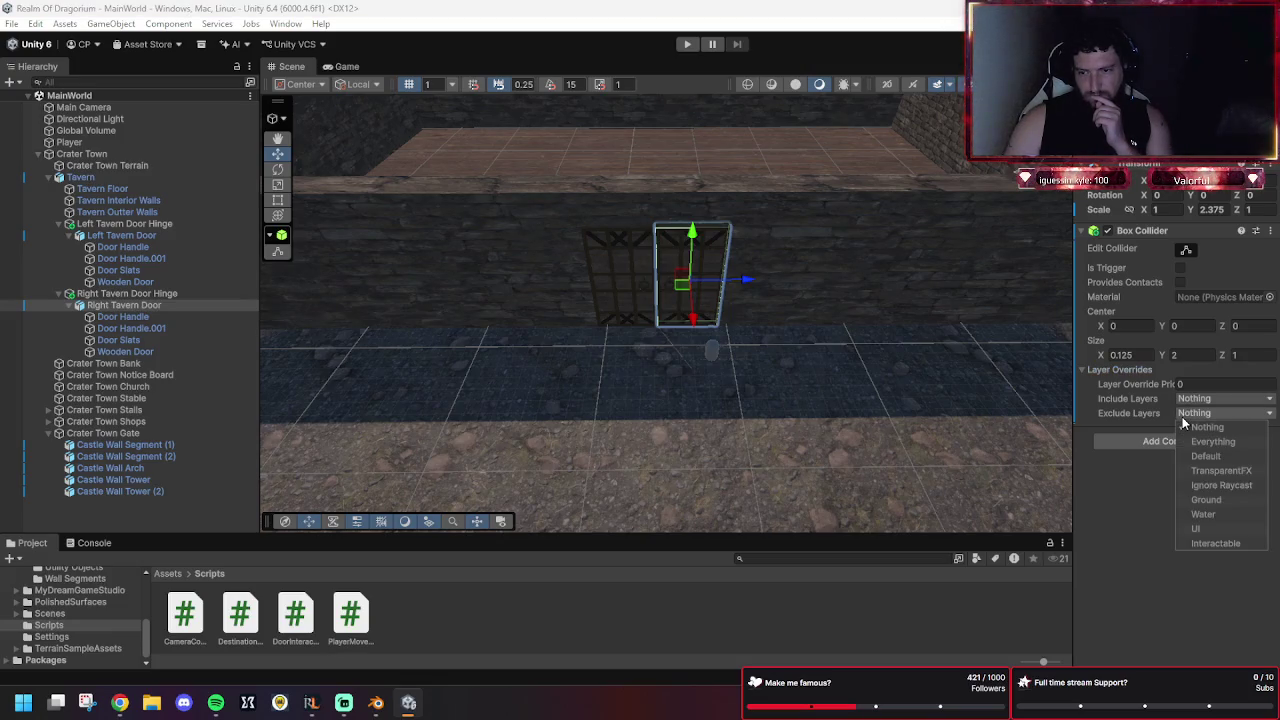
pyautogui.click(1197, 552)
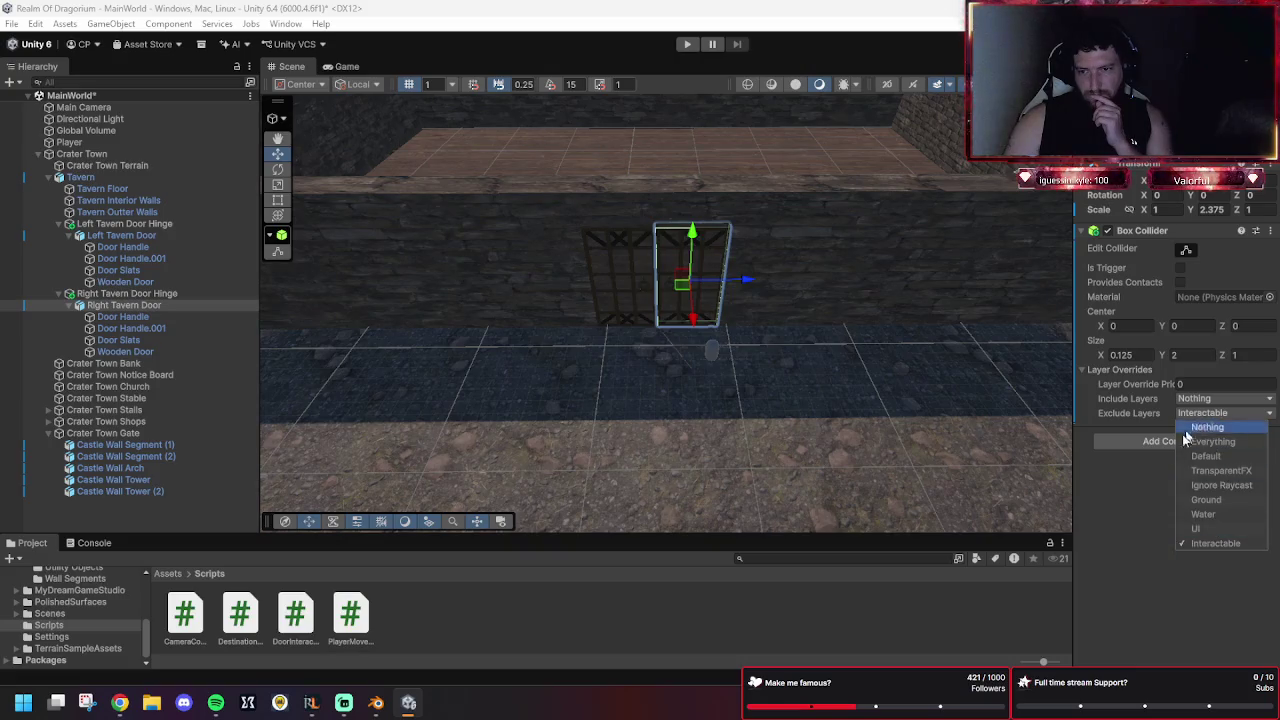
pyautogui.click(1156, 500)
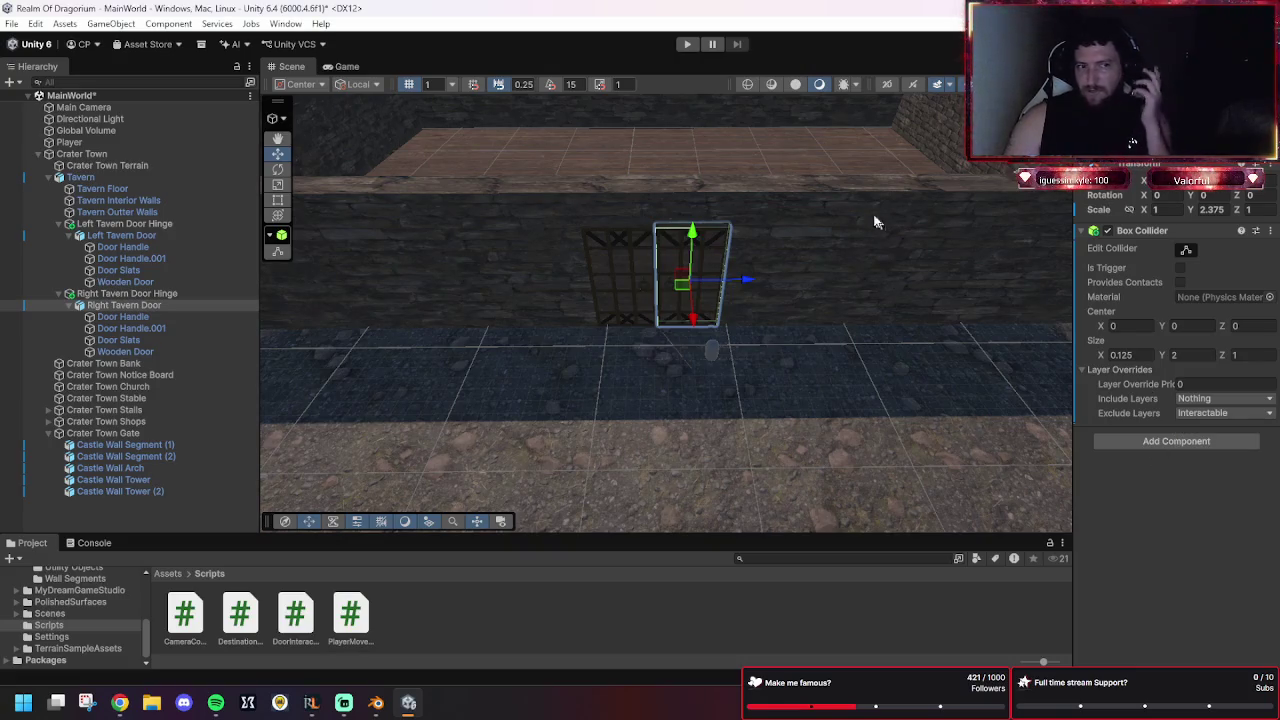
# Make the Left Tavern Door's collider exclude Interactable too, and start the game.
pyautogui.click(120, 235)
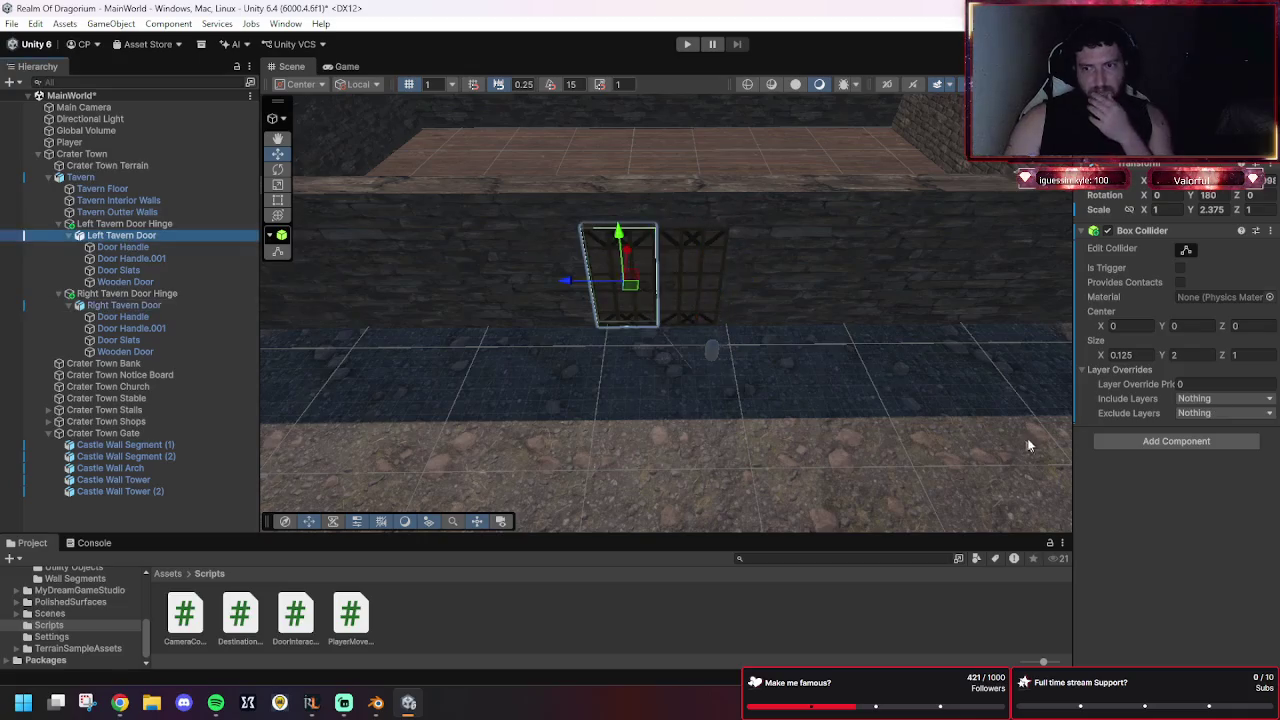
pyautogui.click(1201, 413)
pyautogui.click(1205, 545)
pyautogui.click(1228, 560)
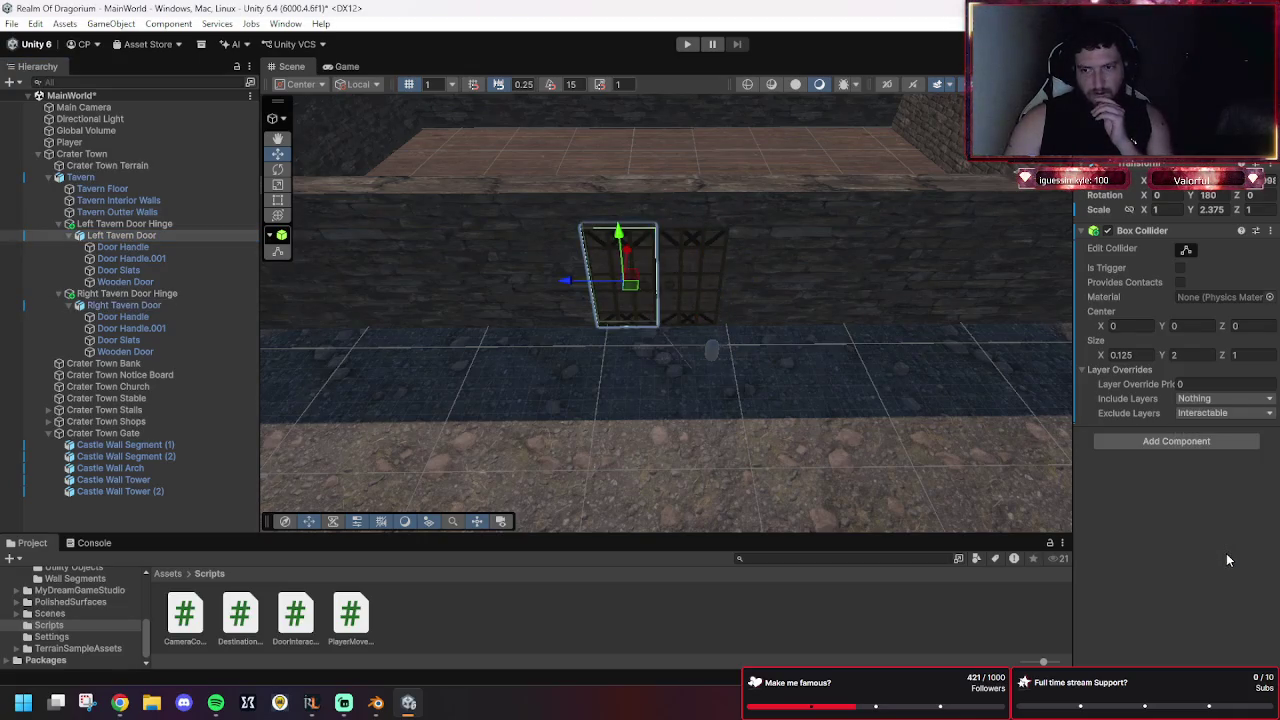
pyautogui.click(686, 46)
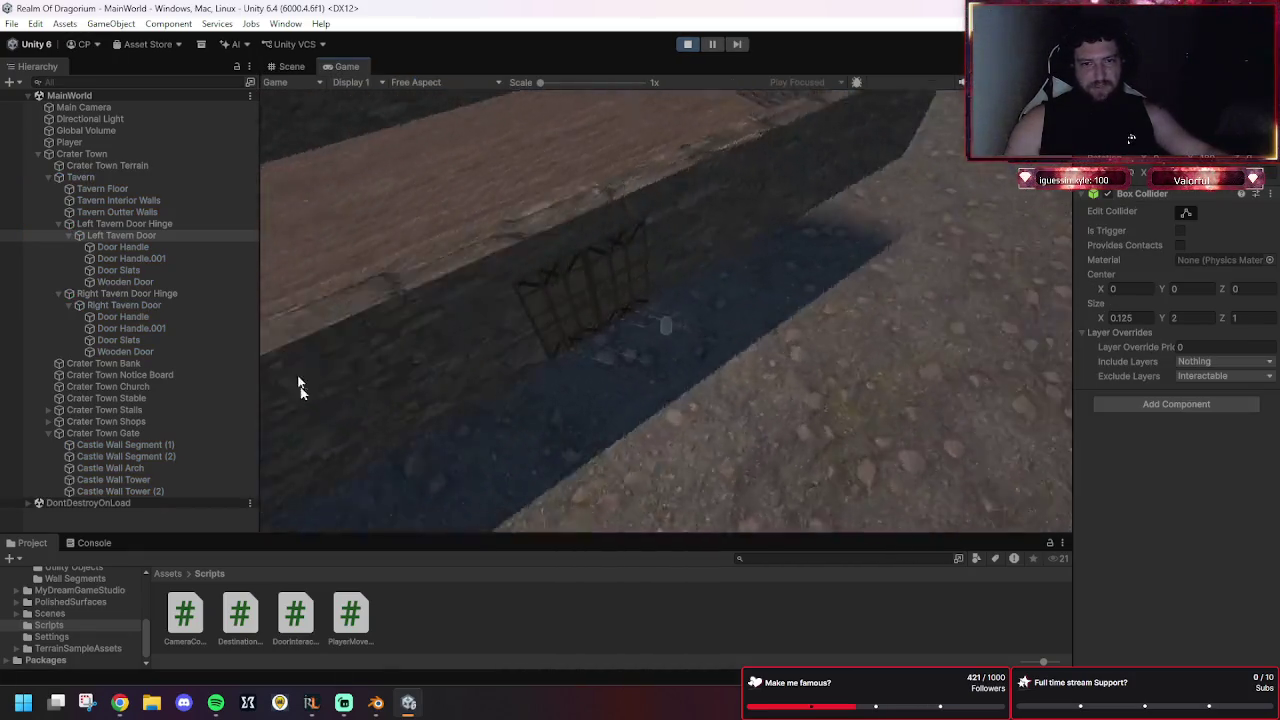
# Walk the player into the tavern doorway, check both doors' Exclude Layers, then stop the game.
pyautogui.click(604, 170)
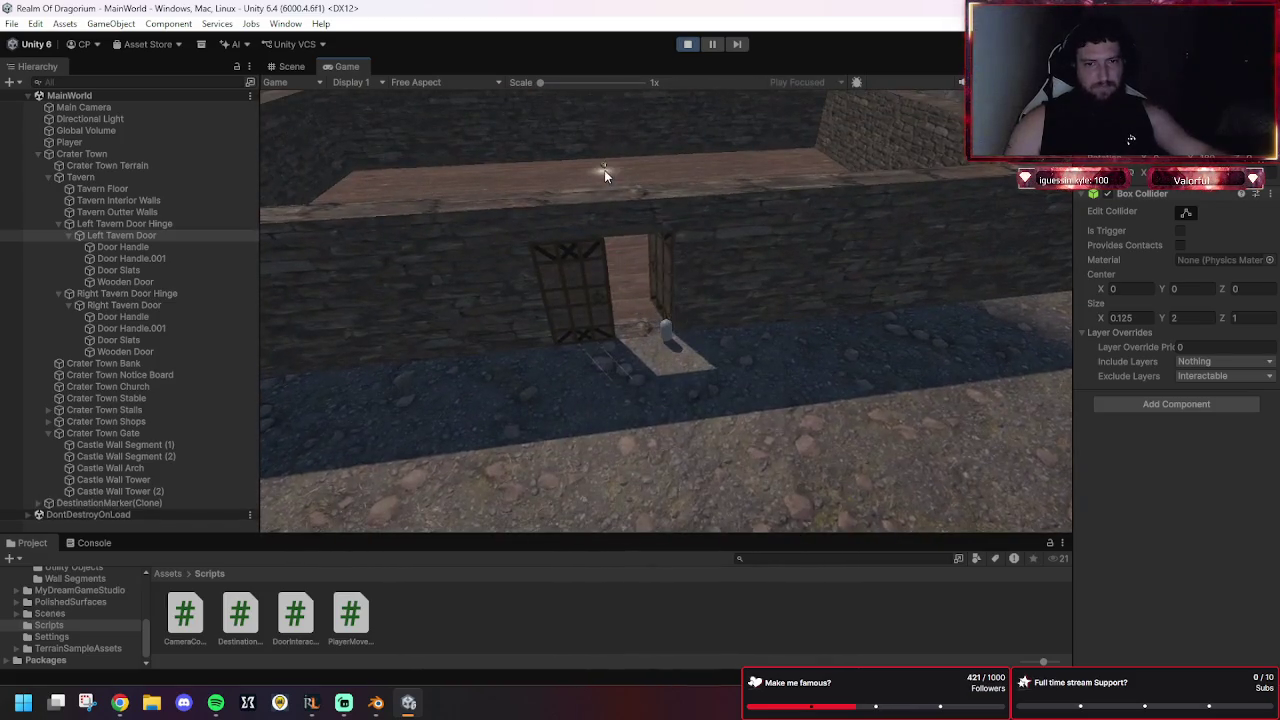
pyautogui.click(563, 295)
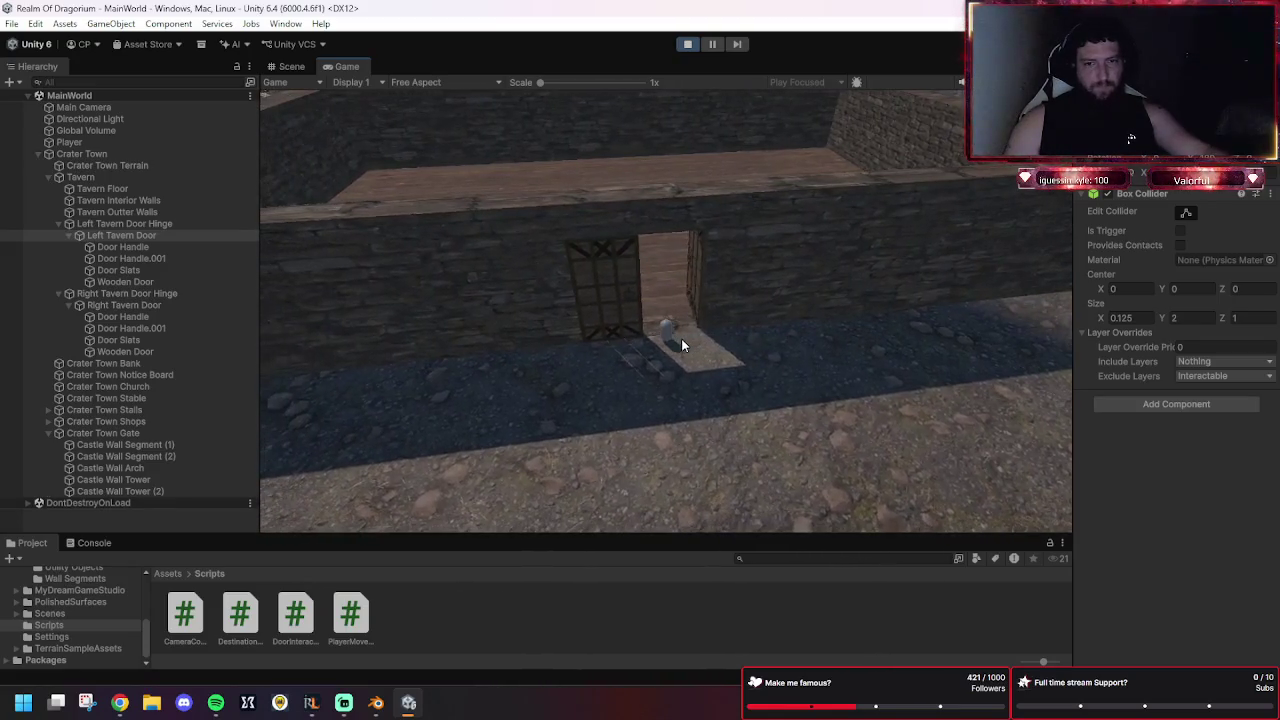
pyautogui.click(1211, 379)
pyautogui.click(161, 310)
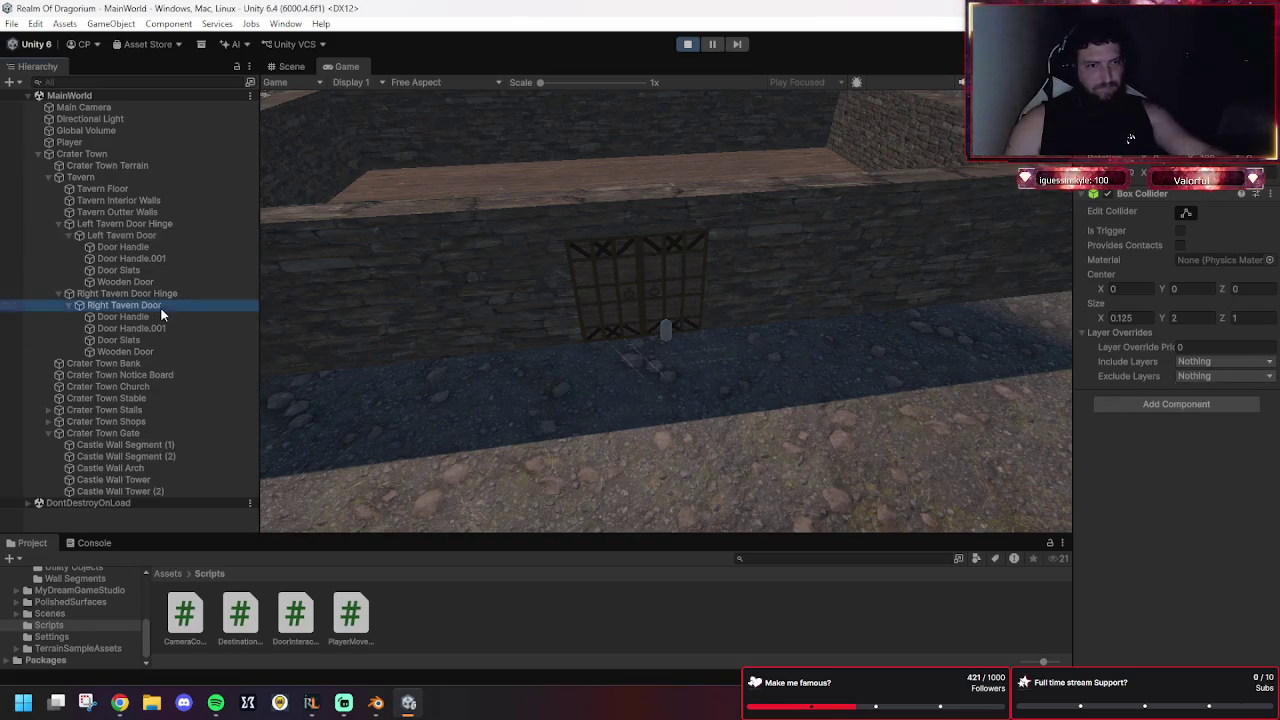
pyautogui.click(712, 44)
pyautogui.click(687, 44)
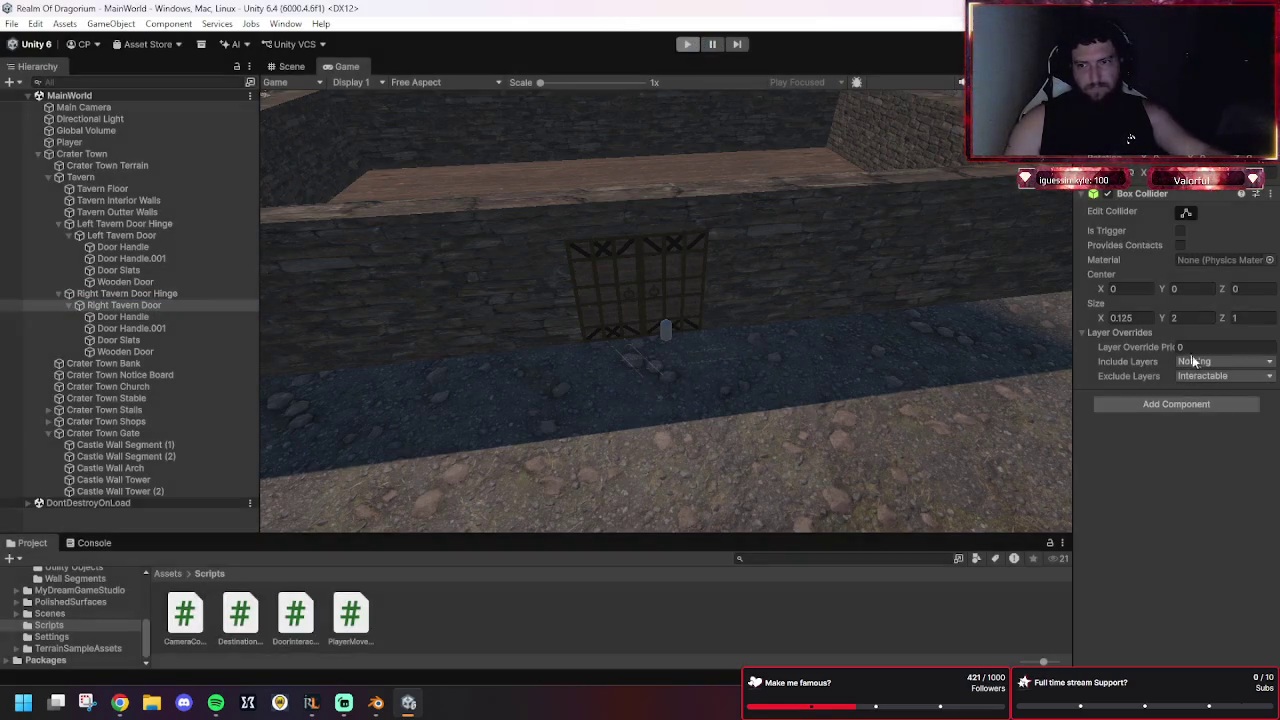
# Set Exclude Layers to Nothing on both tavern doors' Box Colliders.
pyautogui.click(1205, 414)
pyautogui.click(1208, 430)
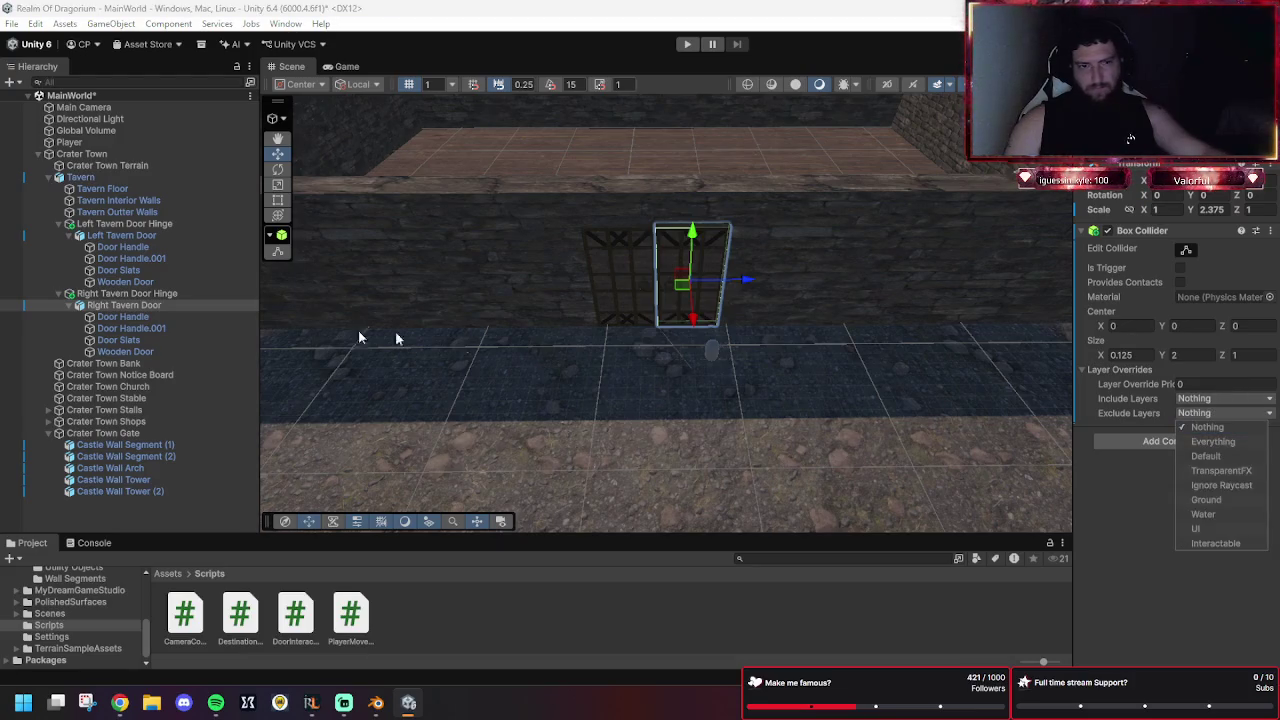
pyautogui.click(113, 237)
pyautogui.click(1186, 413)
pyautogui.click(1167, 518)
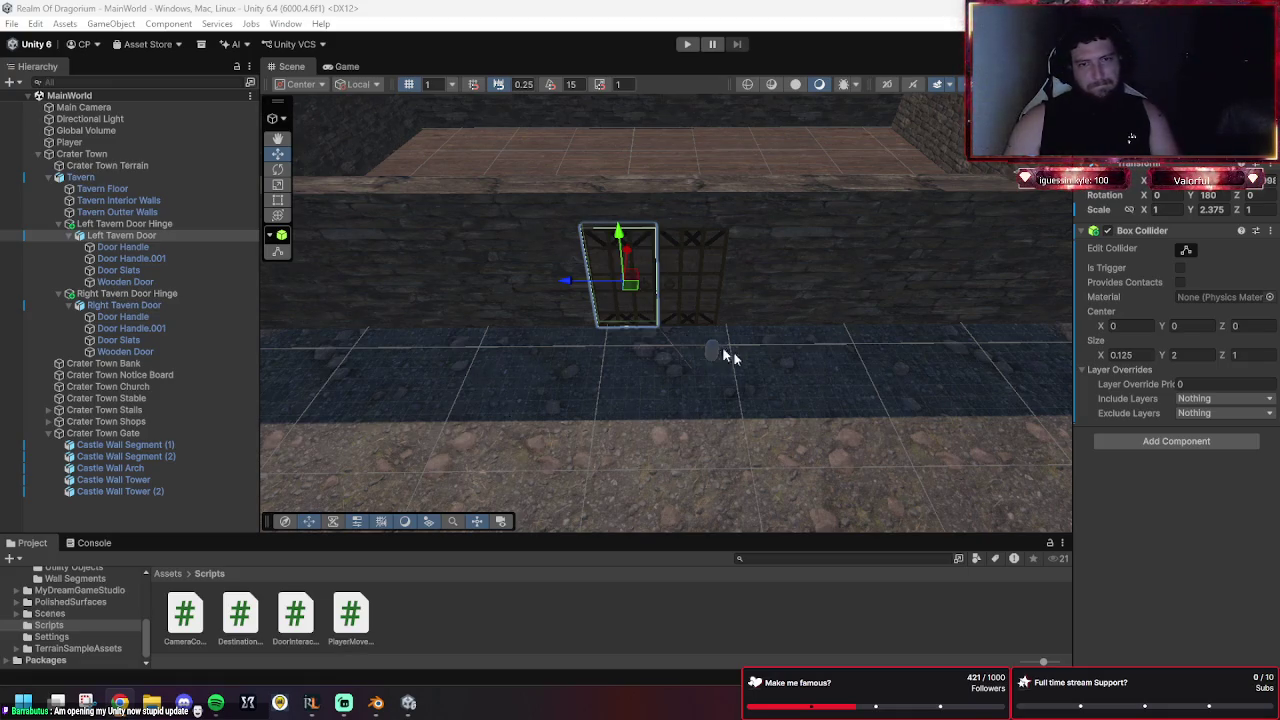
# Attach DoorInteraction.cs to Left Tavern Door, undoing a stray drop, then start the game.
pyautogui.scroll(3, 714, 345)
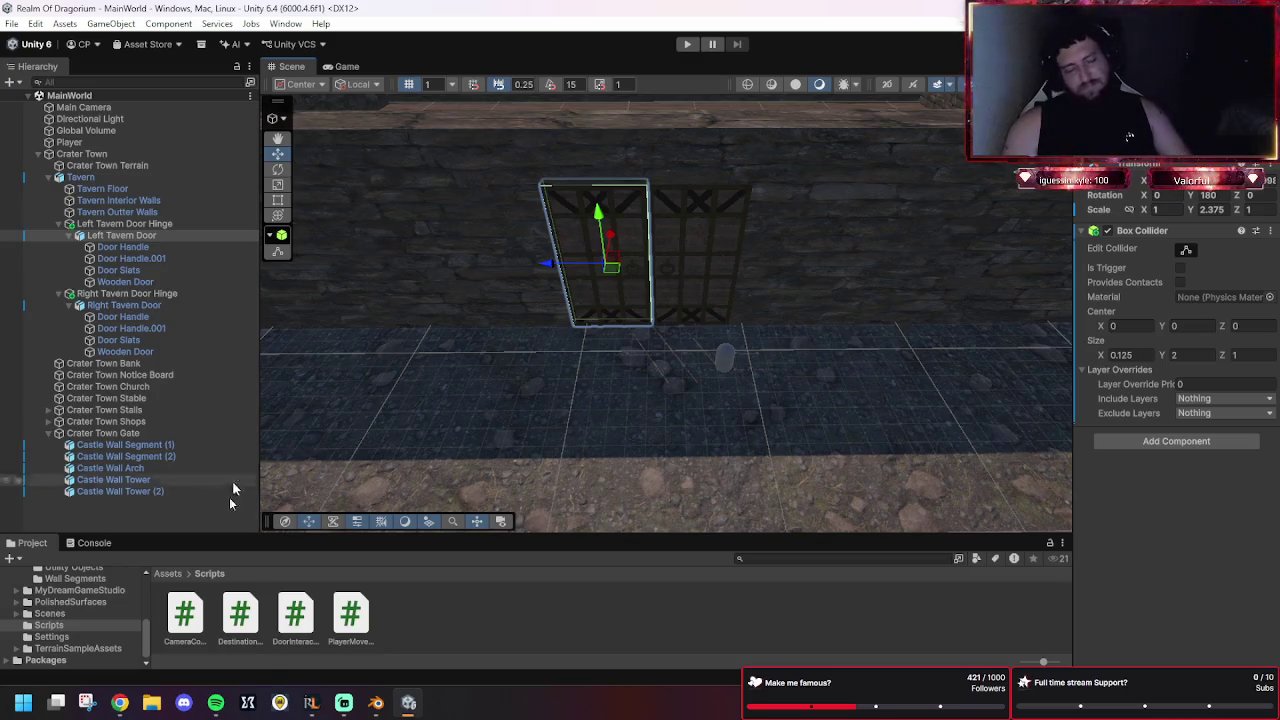
pyautogui.moveTo(307, 627)
pyautogui.mouseDown()
pyautogui.moveTo(380, 557)
pyautogui.moveTo(133, 232)
pyautogui.mouseUp()
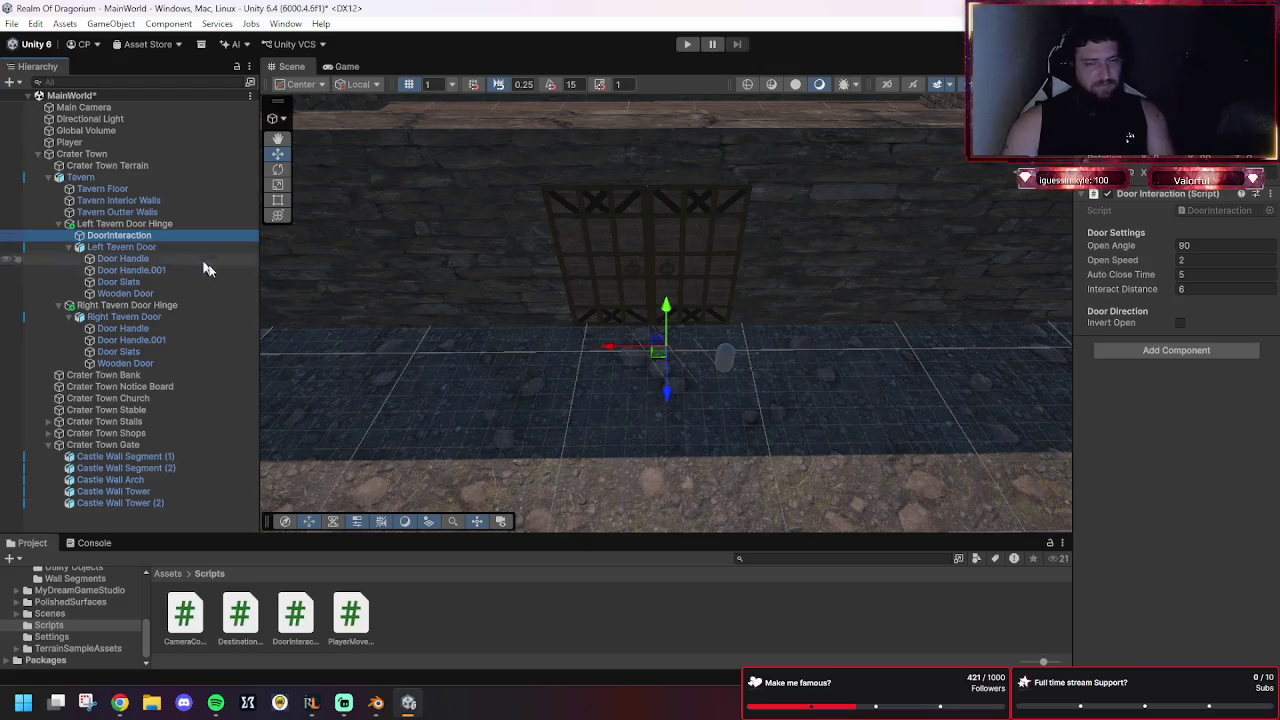
pyautogui.press('Escape')
pyautogui.hotkey('ctrl', 'z')
pyautogui.moveTo(296, 607)
pyautogui.mouseDown()
pyautogui.moveTo(100, 240)
pyautogui.moveTo(112, 240)
pyautogui.mouseUp()
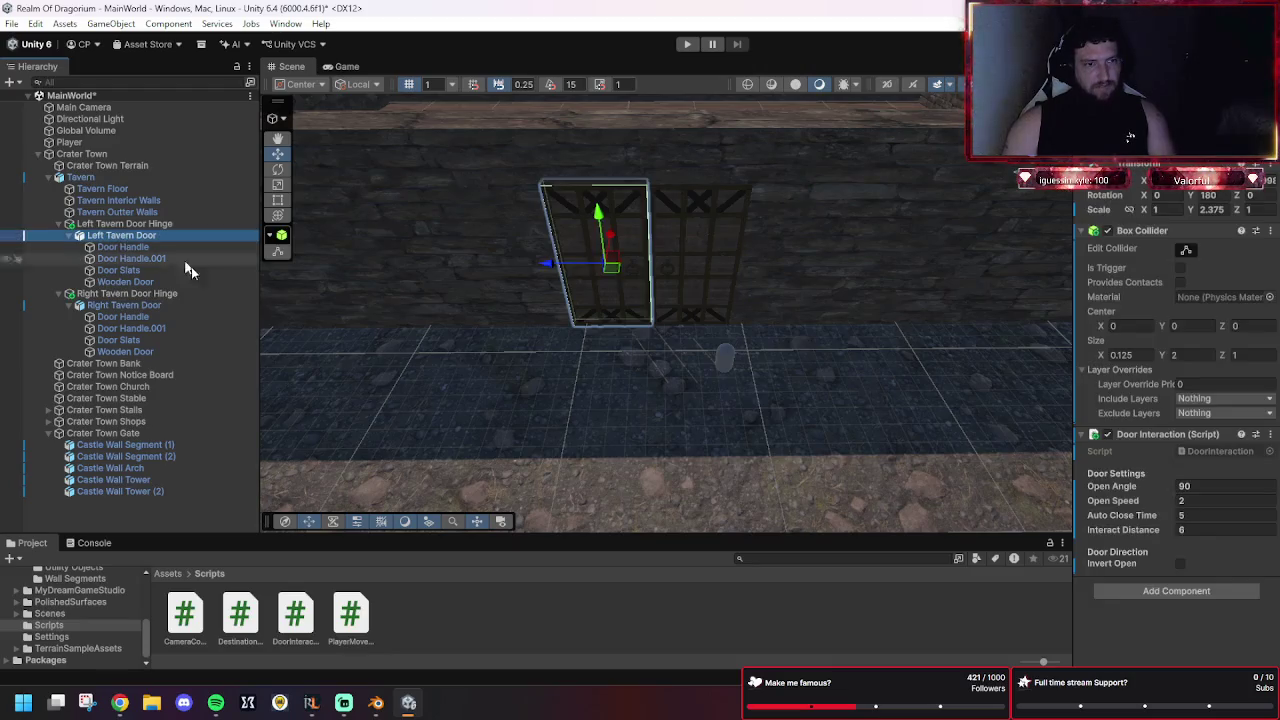
pyautogui.click(122, 307)
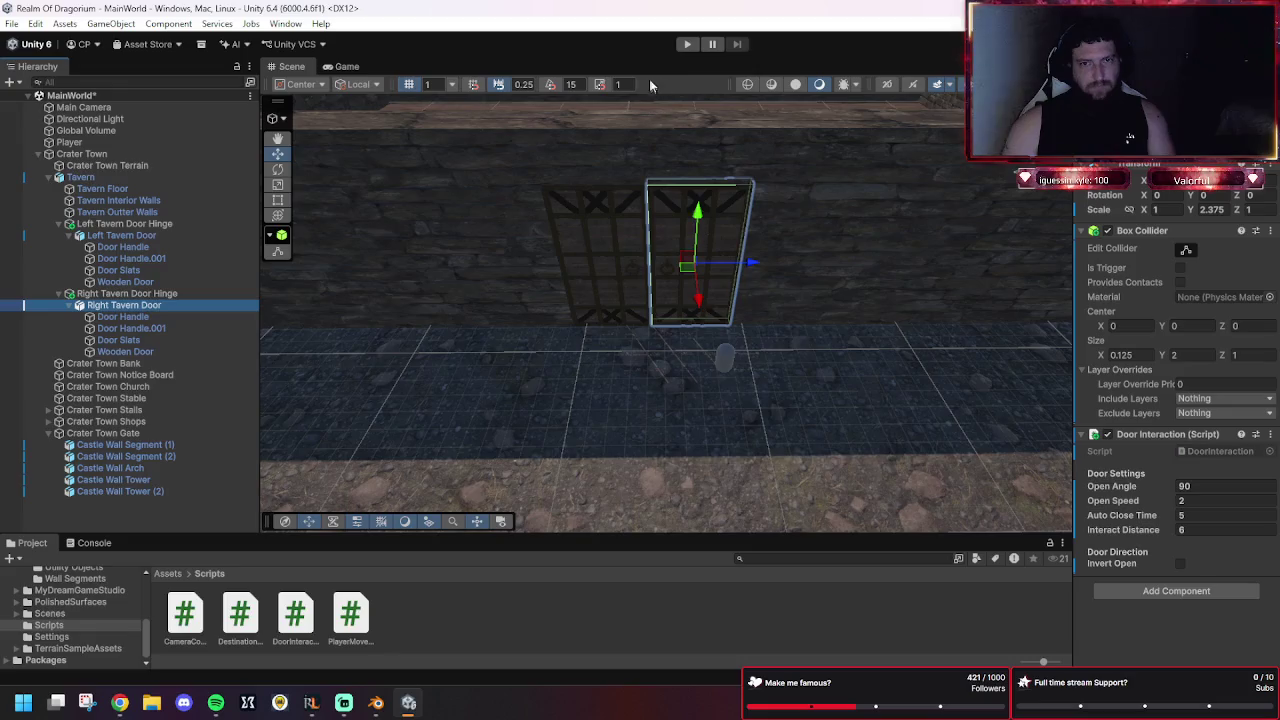
pyautogui.click(685, 46)
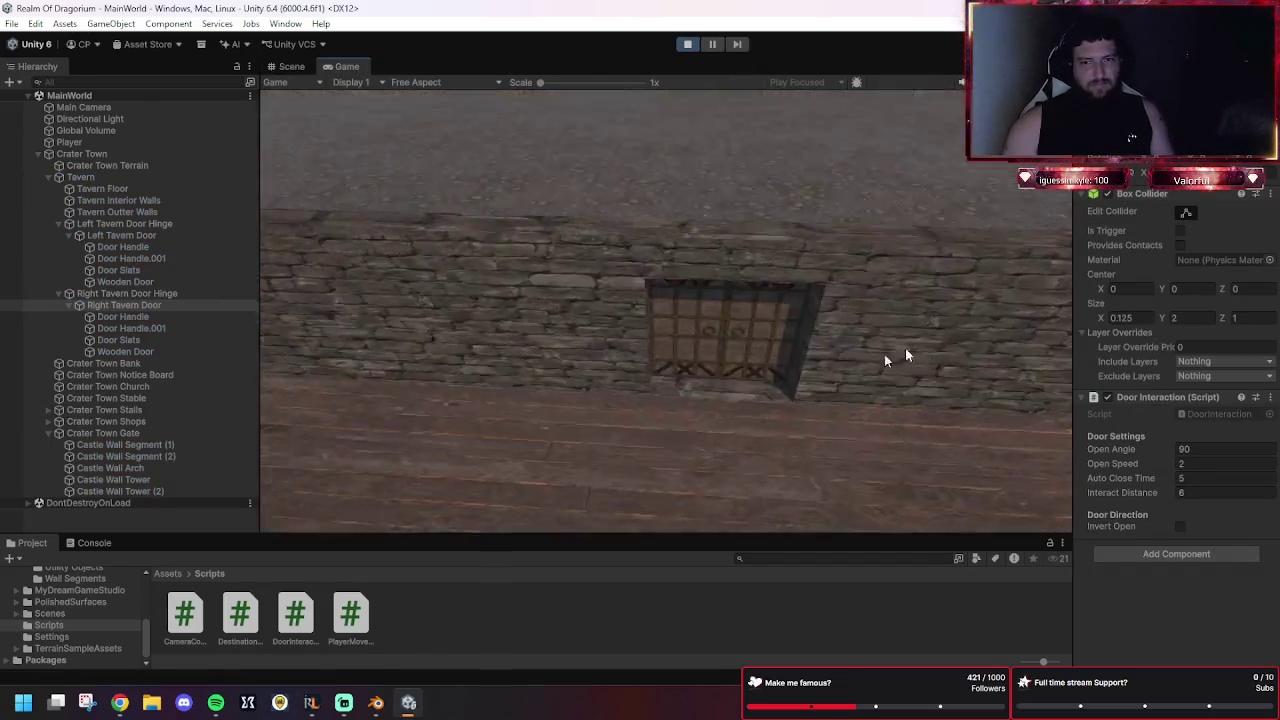
pyautogui.press('e')
pyautogui.click(710, 185)
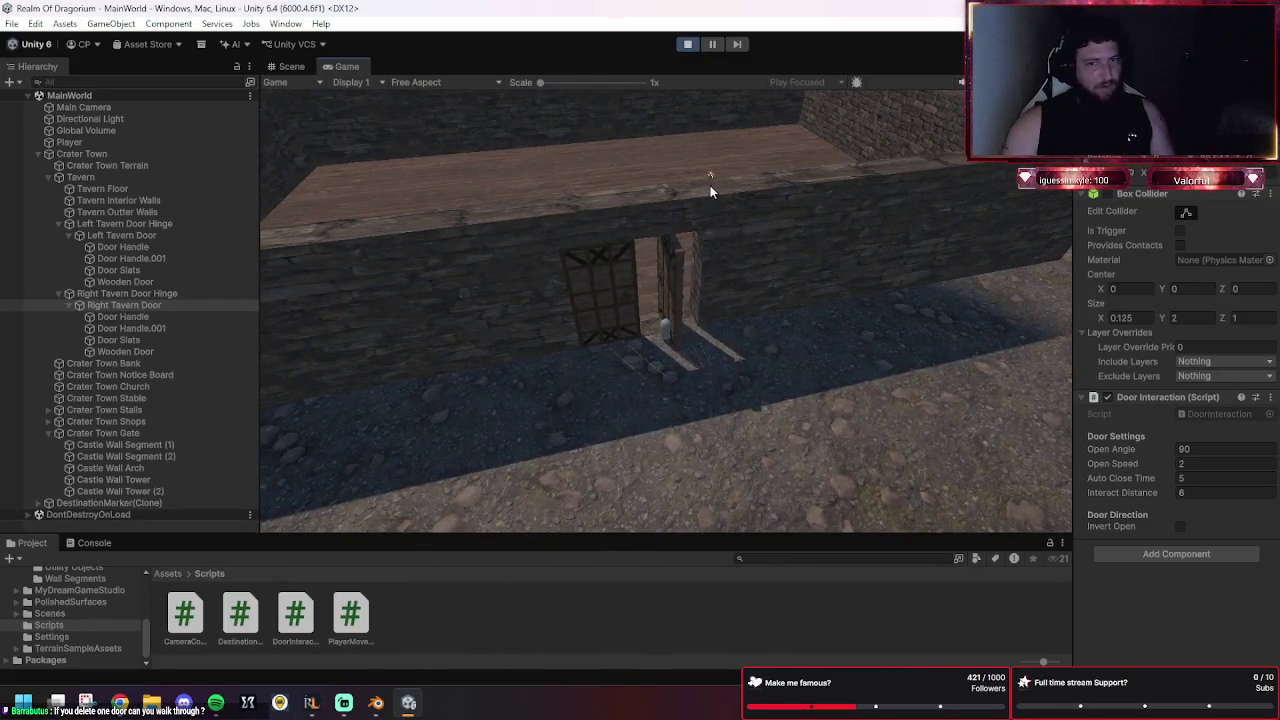
pyautogui.click(709, 417)
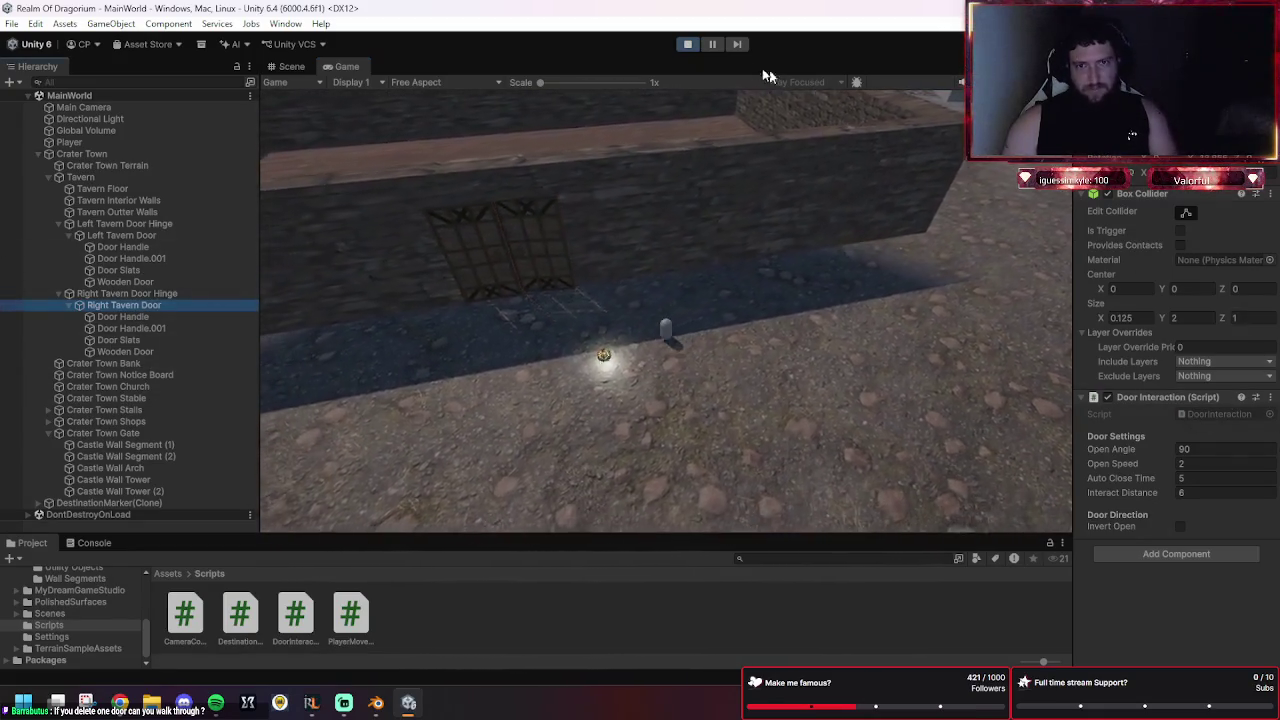
pyautogui.click(688, 44)
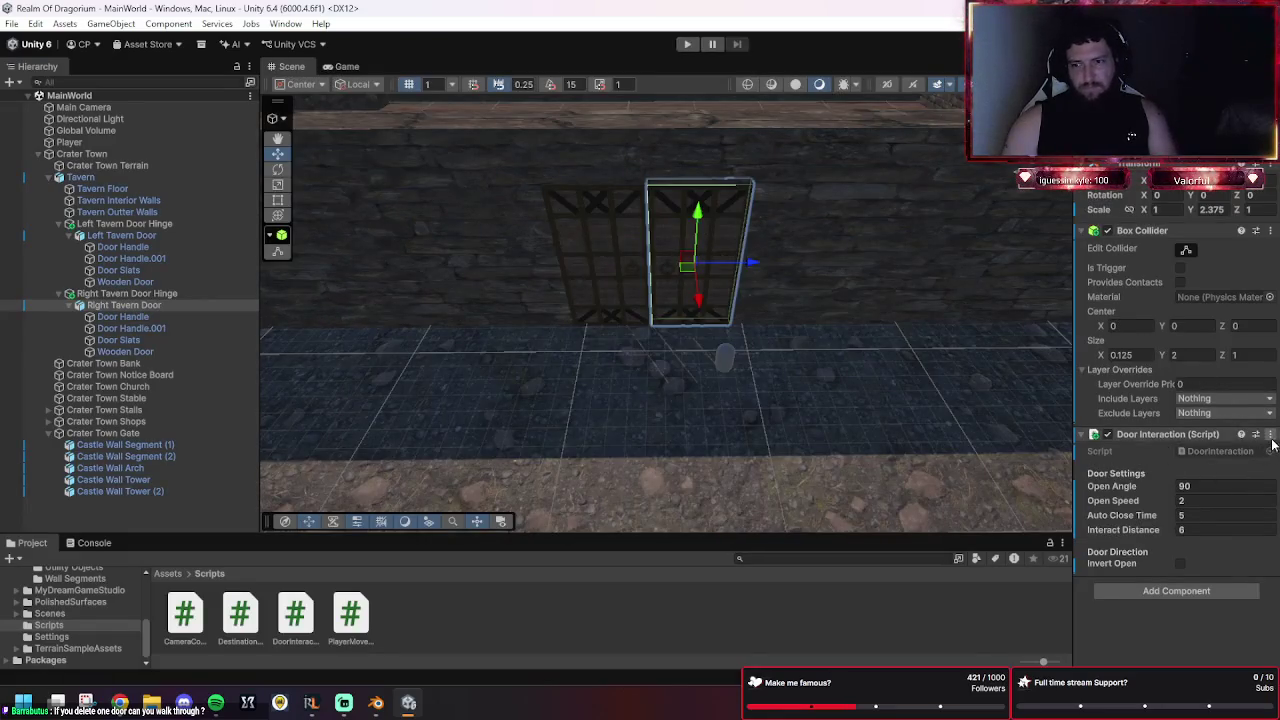
# Remove the Door Interaction component from both the right and left tavern doors.
pyautogui.click(1271, 437)
pyautogui.click(1168, 519)
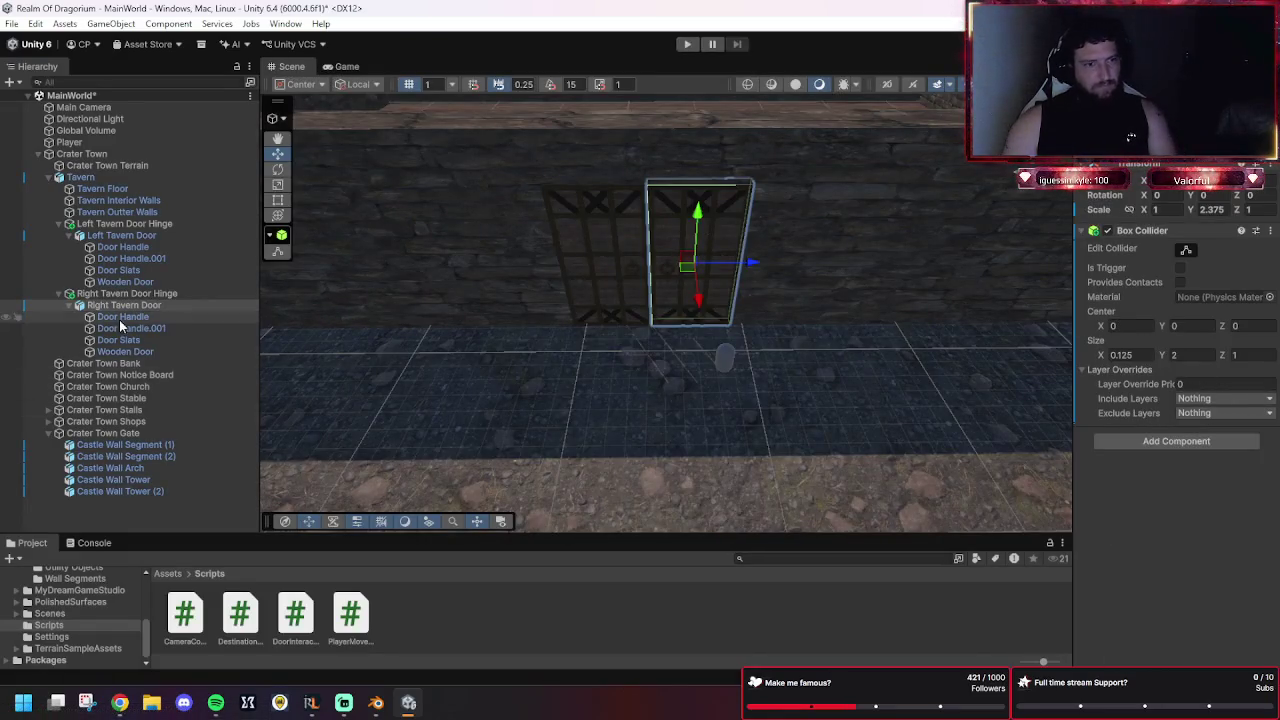
pyautogui.click(121, 235)
pyautogui.click(1271, 437)
pyautogui.click(1160, 520)
# Select Crater Town Terrain and bring Blender with ClickMarker.blend to the front.
pyautogui.scroll(-2, 813, 392)
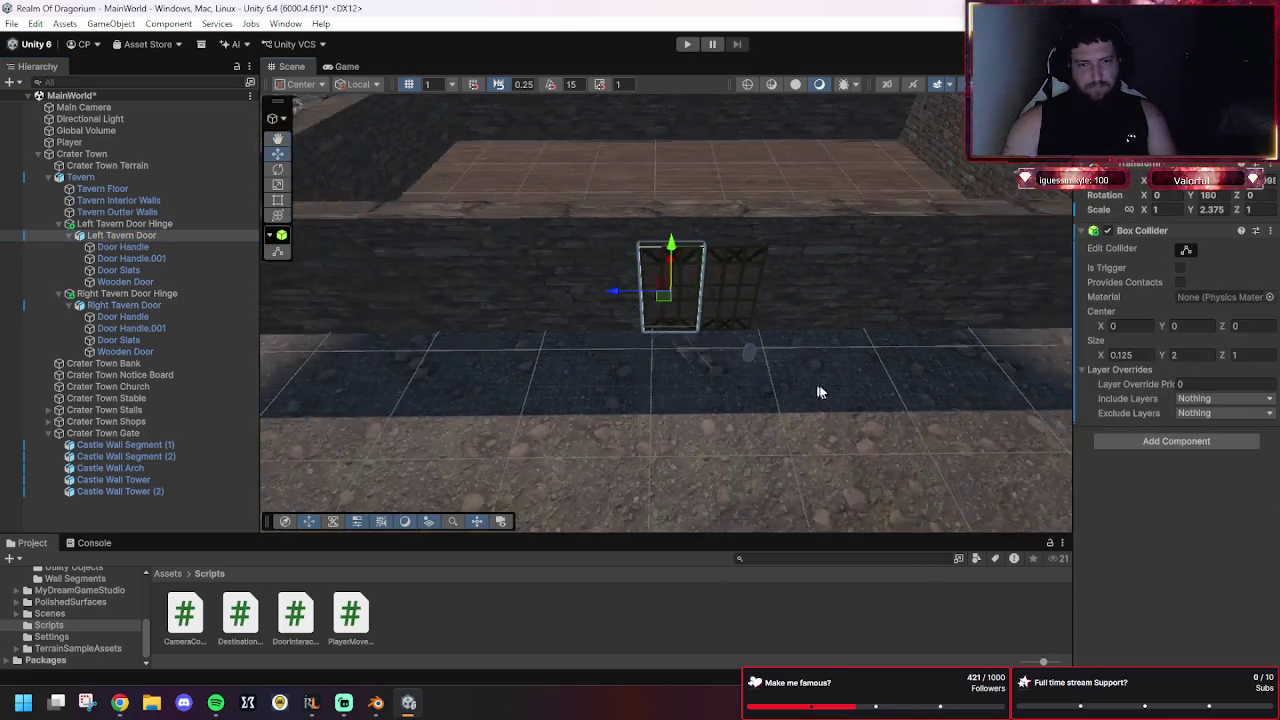
pyautogui.scroll(-5, 810, 392)
pyautogui.click(963, 444)
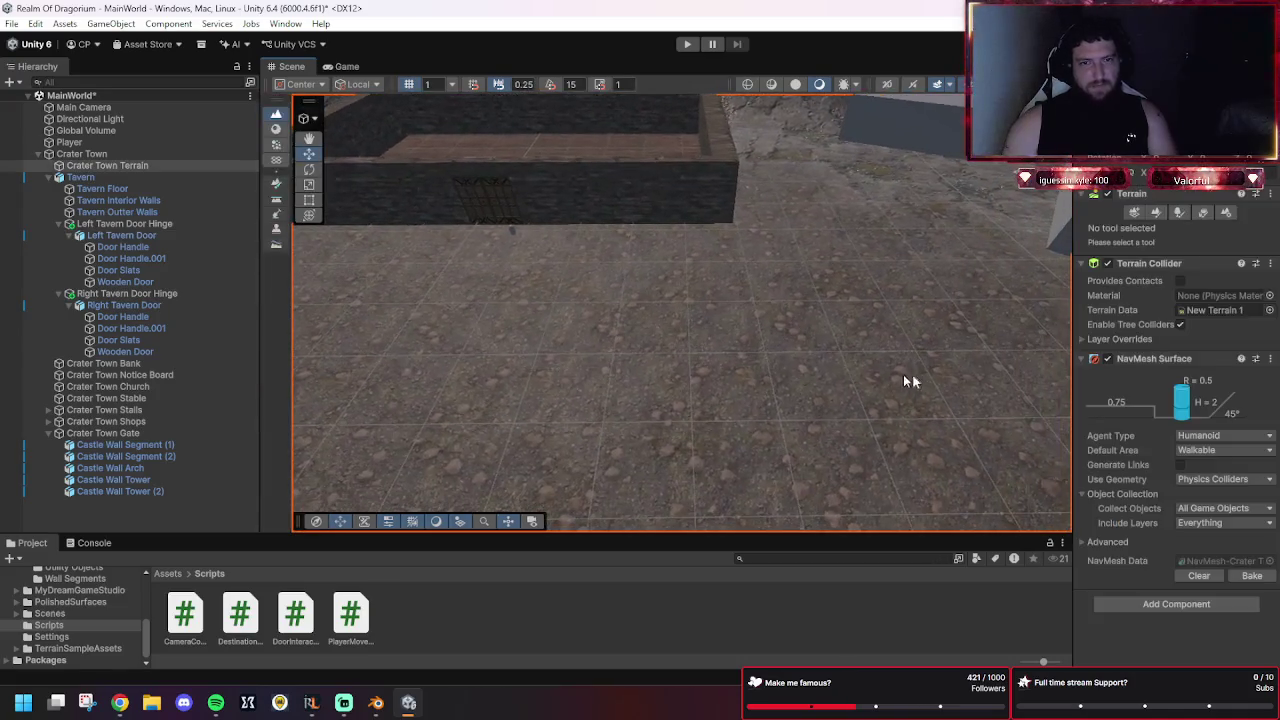
pyautogui.click(376, 702)
pyautogui.scroll(-8, 661, 350)
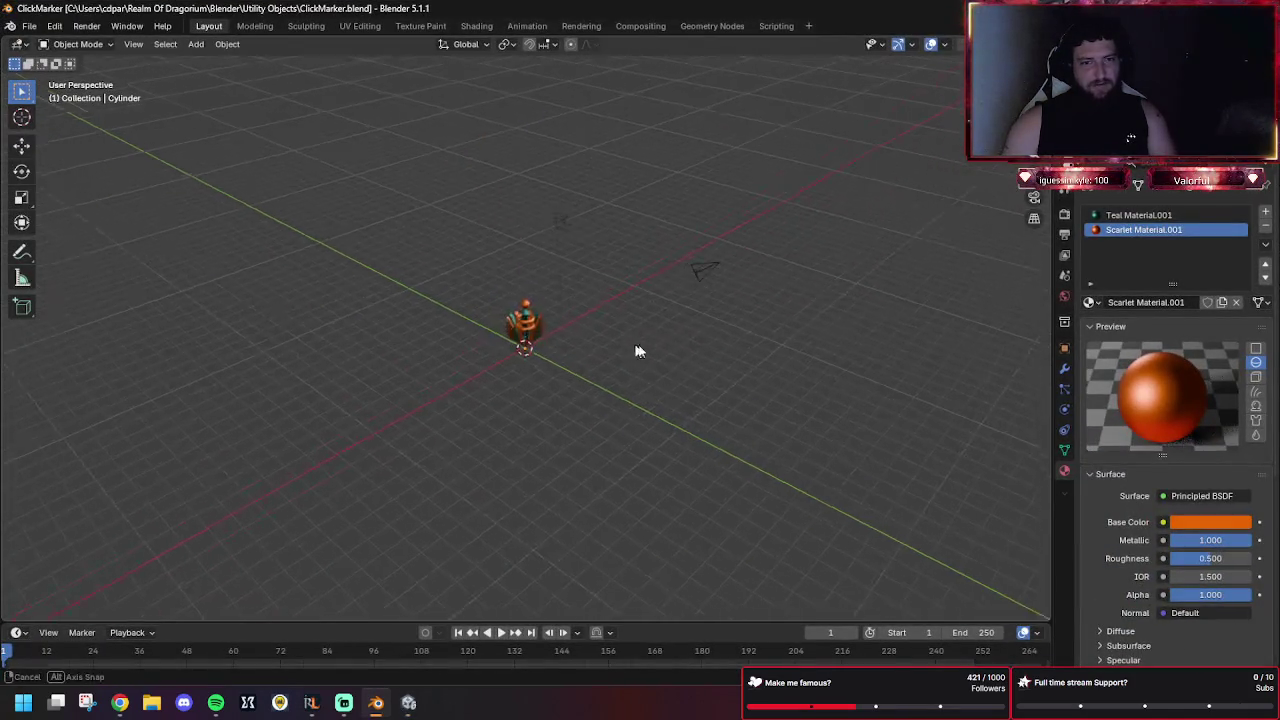
# Zoom and orbit around the click marker model, then return to Unity and clear the selection.
pyautogui.scroll(8, 674, 348)
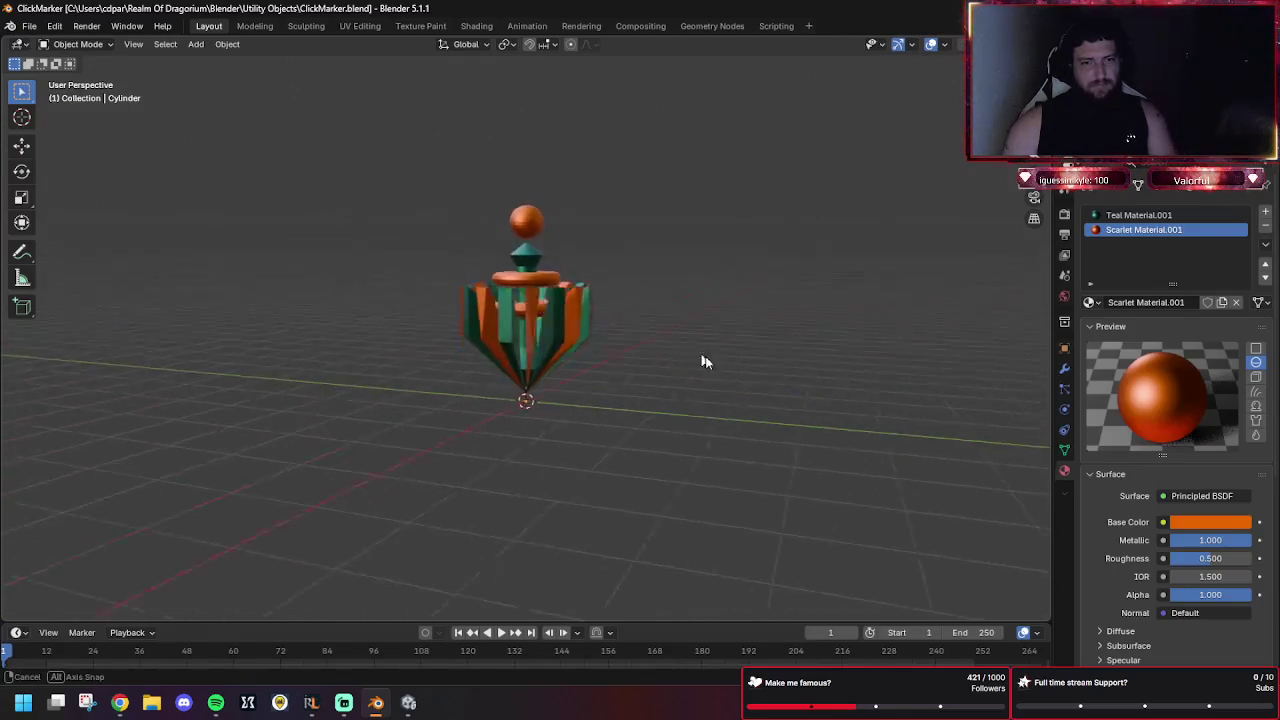
pyautogui.moveTo(727, 364)
pyautogui.mouseDown()
pyautogui.moveTo(740, 326)
pyautogui.moveTo(760, 337)
pyautogui.moveTo(605, 361)
pyautogui.moveTo(620, 349)
pyautogui.moveTo(803, 366)
pyautogui.moveTo(806, 320)
pyautogui.moveTo(519, 347)
pyautogui.moveTo(734, 391)
pyautogui.moveTo(683, 346)
pyautogui.moveTo(931, 326)
pyautogui.moveTo(646, 337)
pyautogui.moveTo(767, 82)
pyautogui.mouseUp()
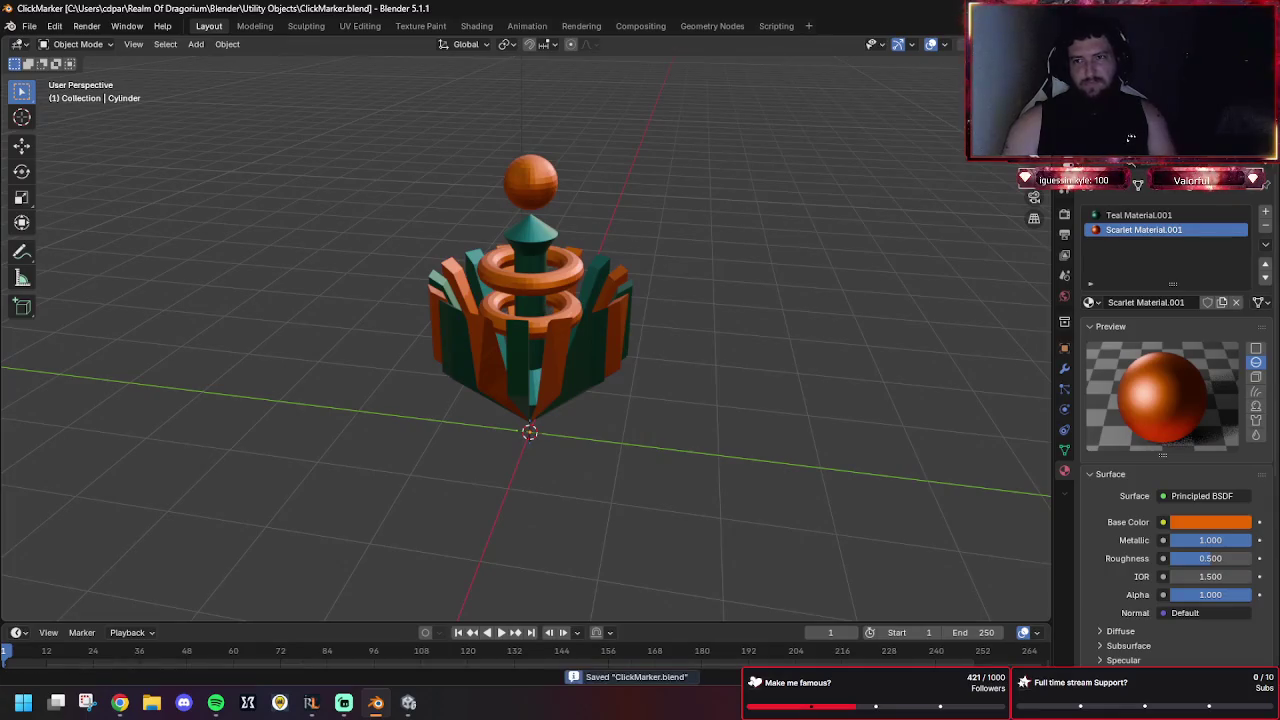
pyautogui.click(408, 702)
pyautogui.click(916, 595)
pyautogui.scroll(-5, 686, 314)
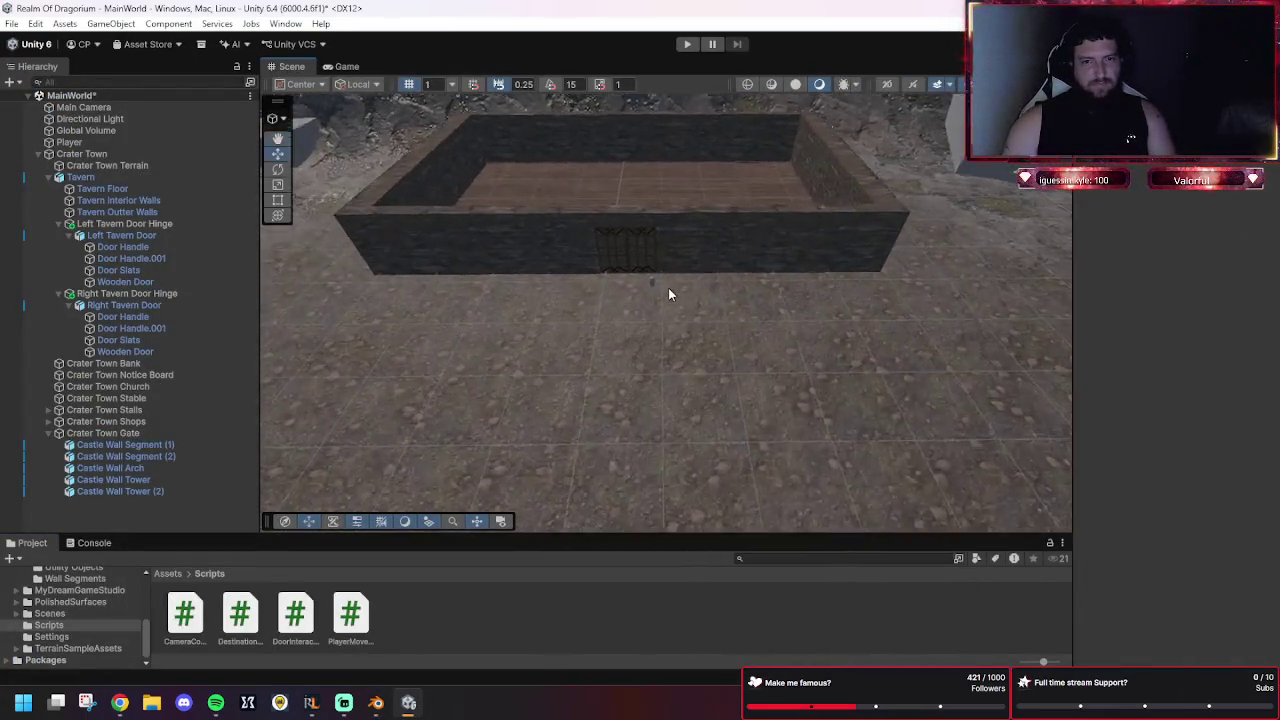
# Delete the Left Tavern Door Hinge together with its door.
pyautogui.scroll(2, 718, 305)
pyautogui.press('w')
pyautogui.click(693, 291)
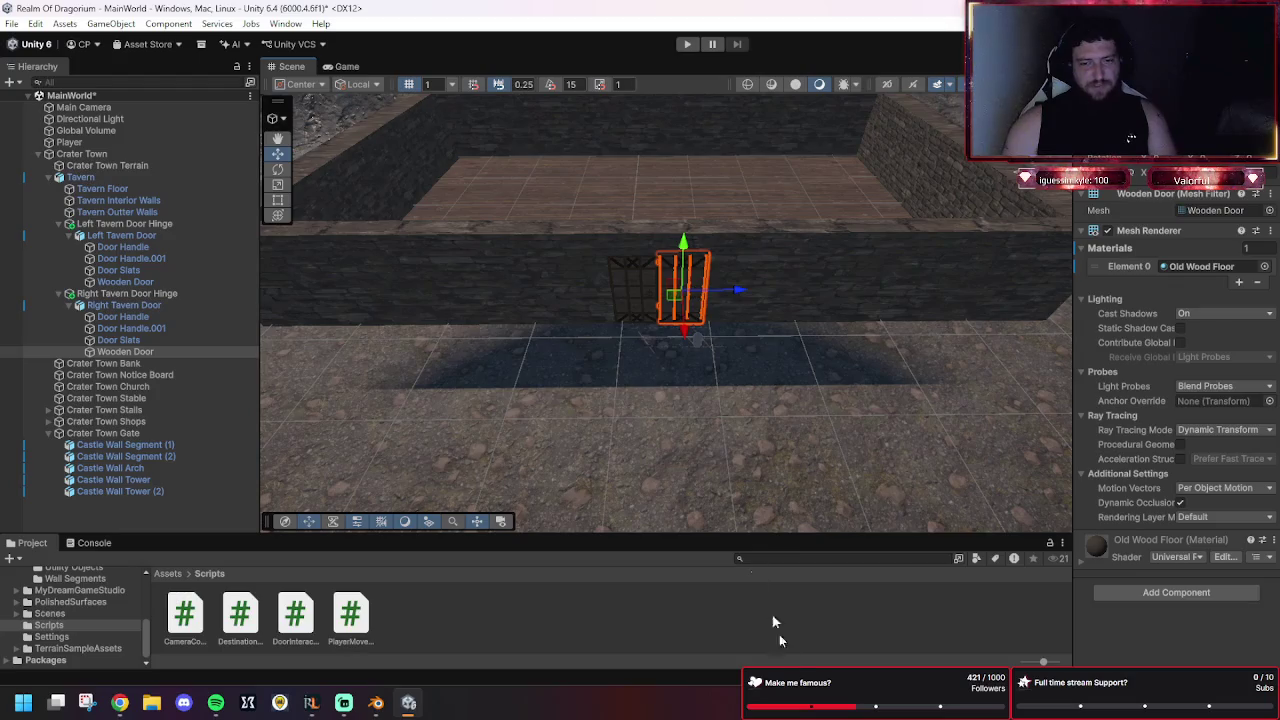
pyautogui.click(796, 652)
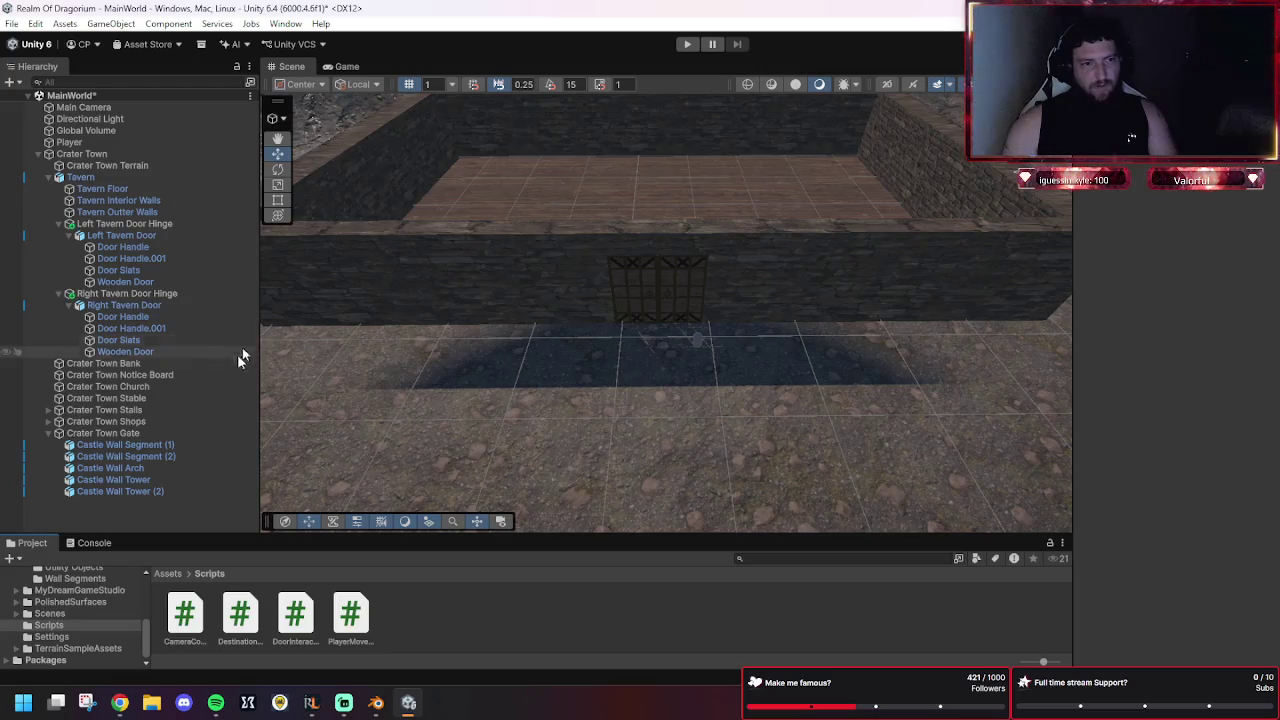
pyautogui.click(91, 224)
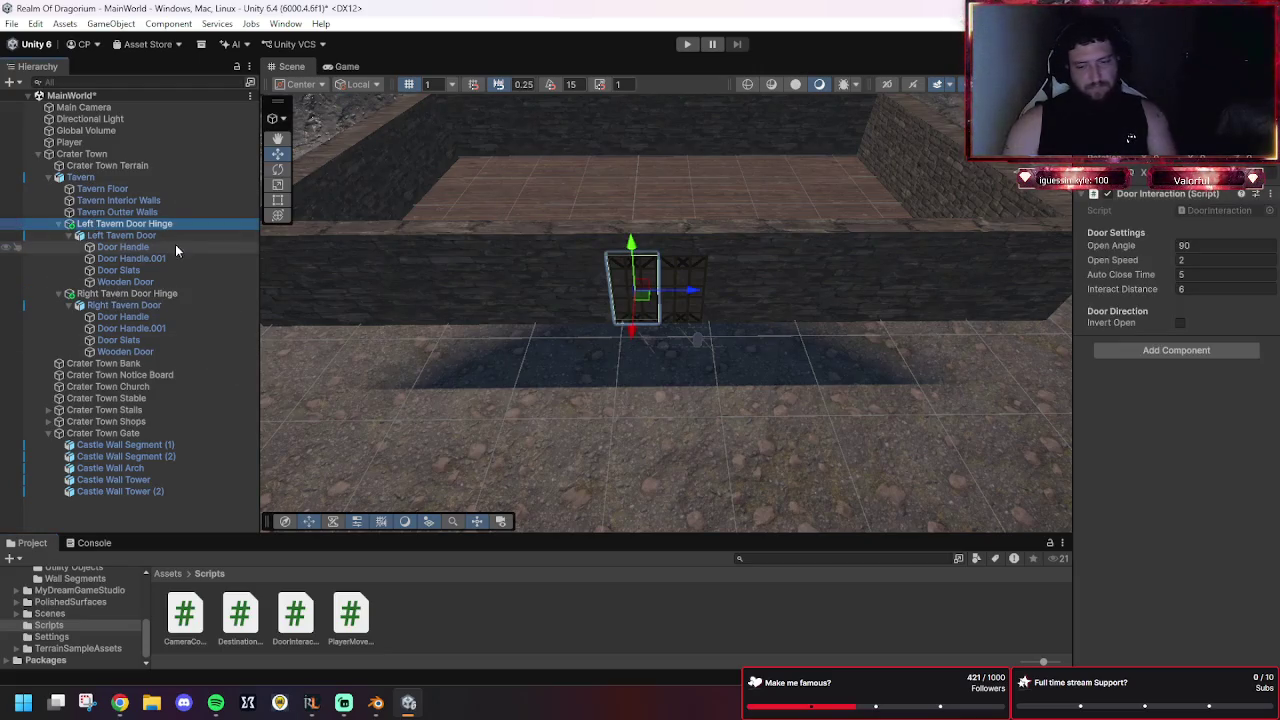
pyautogui.press('Delete')
# Run the game, walk the player into the doorway, and orbit the camera outside the wall.
pyautogui.click(687, 44)
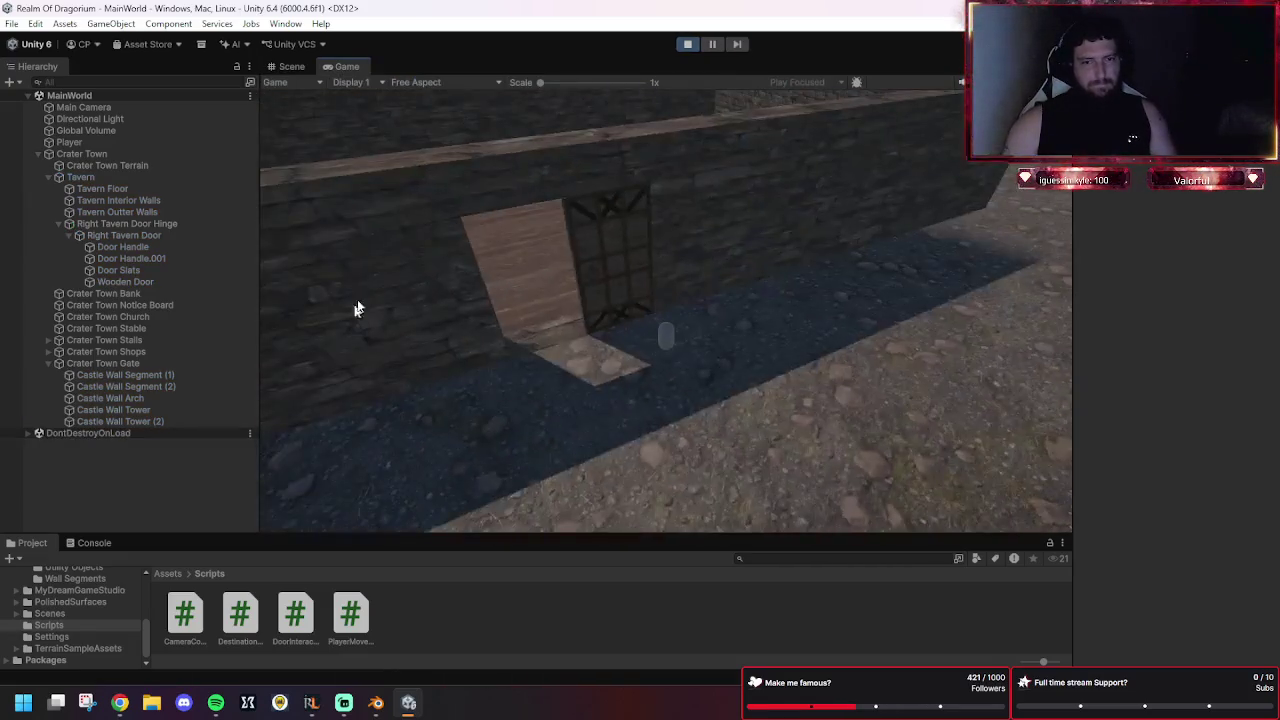
pyautogui.click(556, 330)
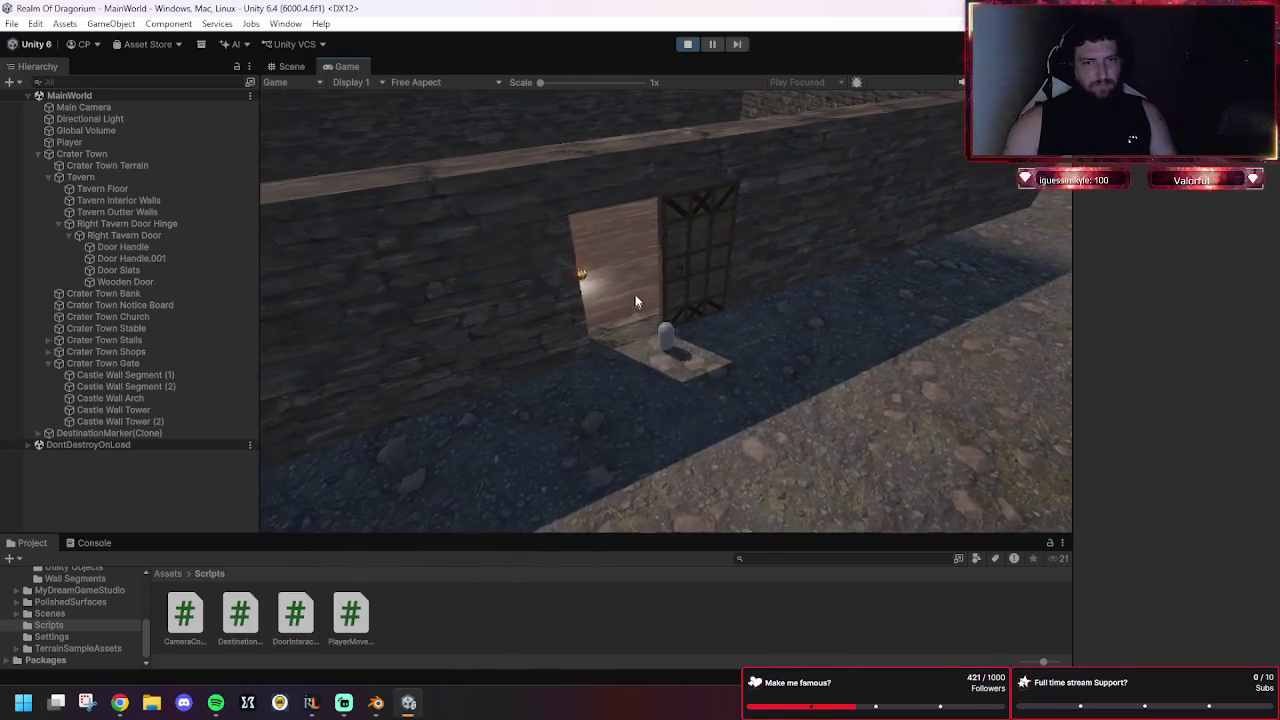
pyautogui.click(661, 272)
pyautogui.click(632, 256)
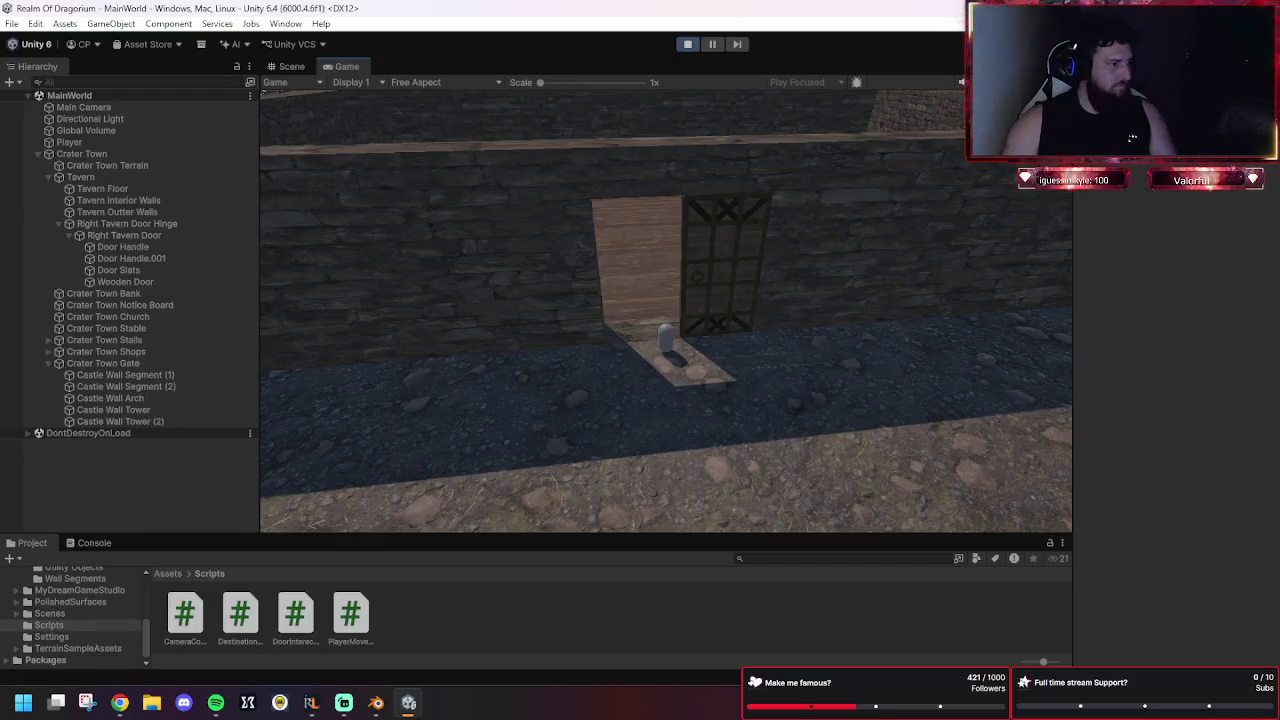
pyautogui.scroll(3, 641, 408)
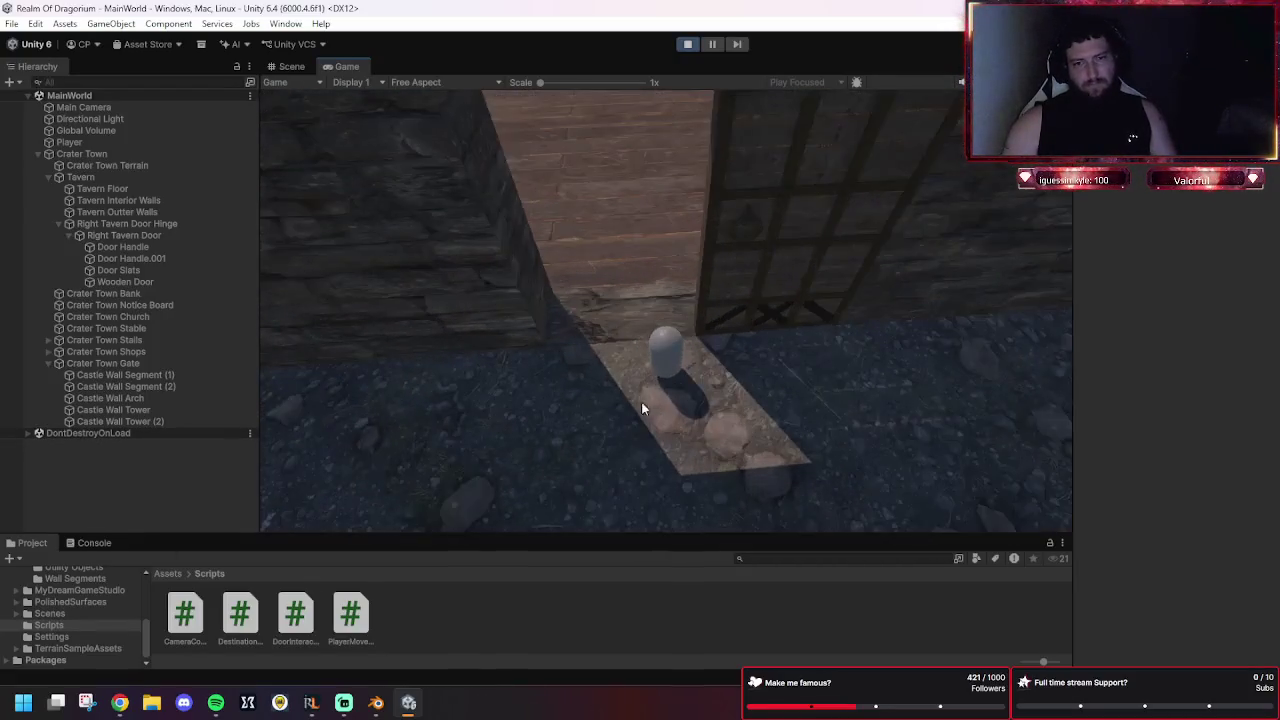
pyautogui.scroll(-3, 641, 408)
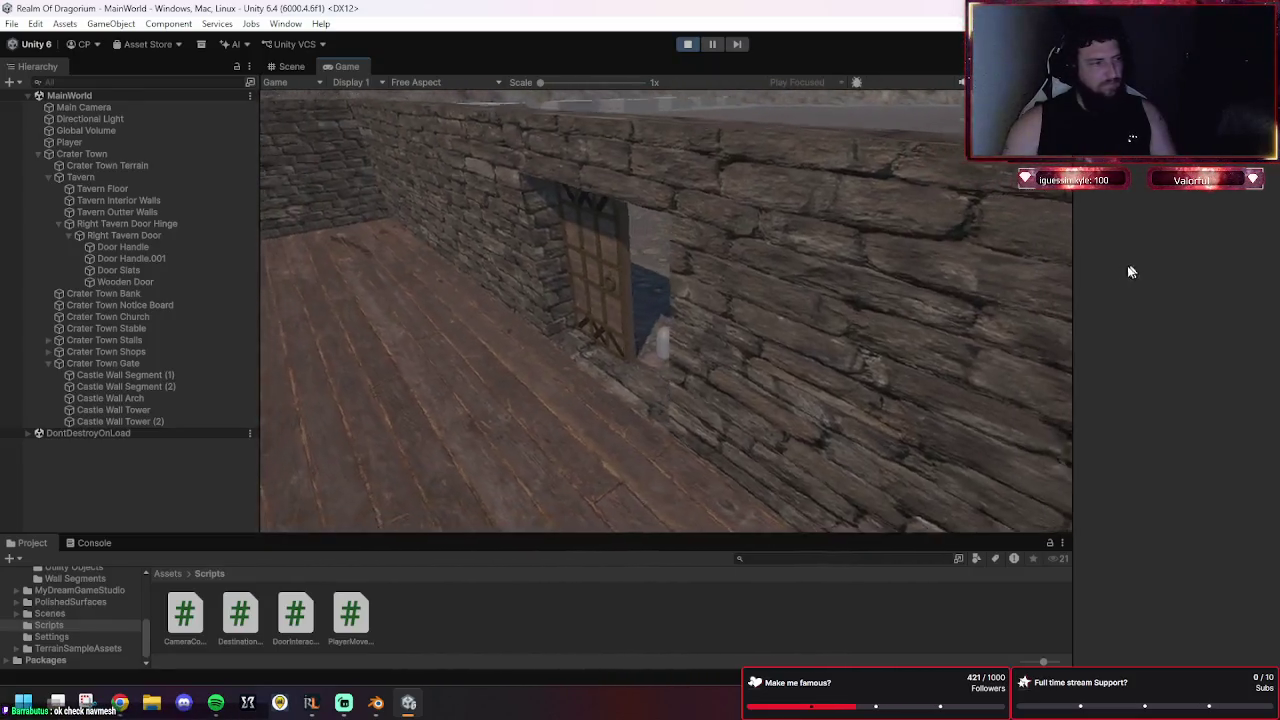
pyautogui.moveTo(1130, 271); pyautogui.dragTo(814, 277)
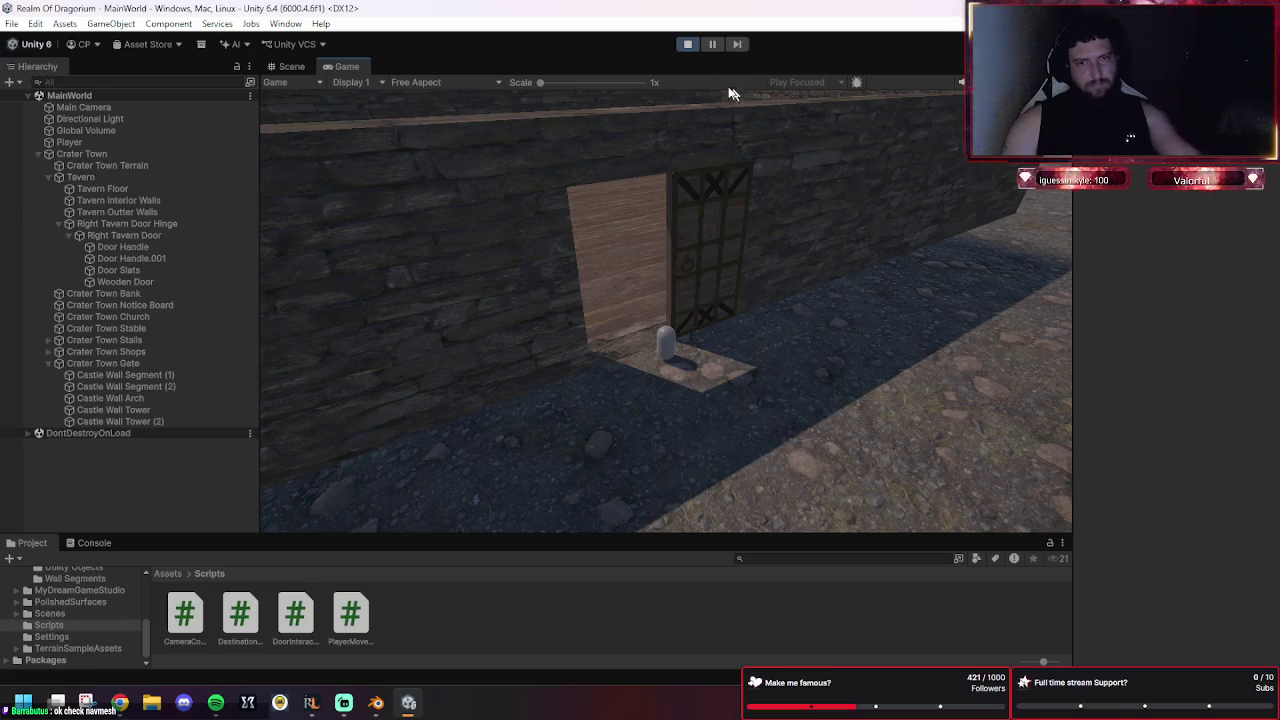
# Stop play mode, select Crater Town Terrain, and toggle the NavMeshObstacle gizmo.
pyautogui.click(687, 44)
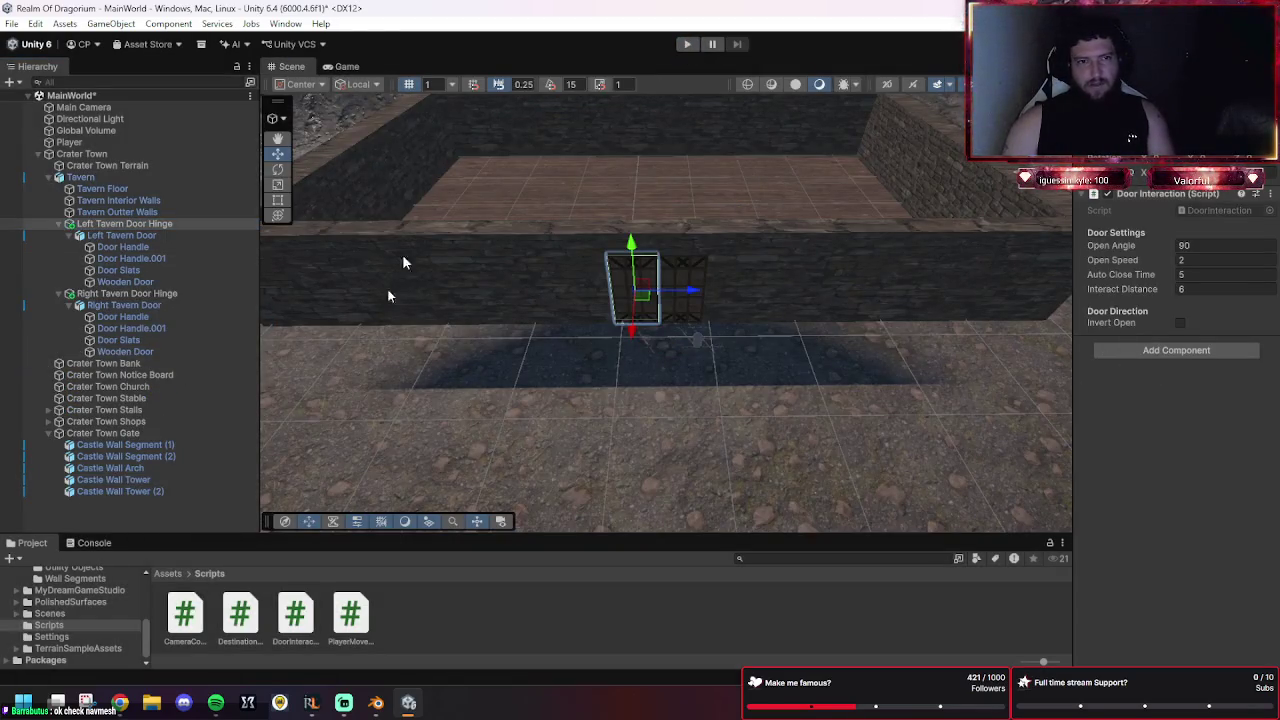
pyautogui.click(112, 165)
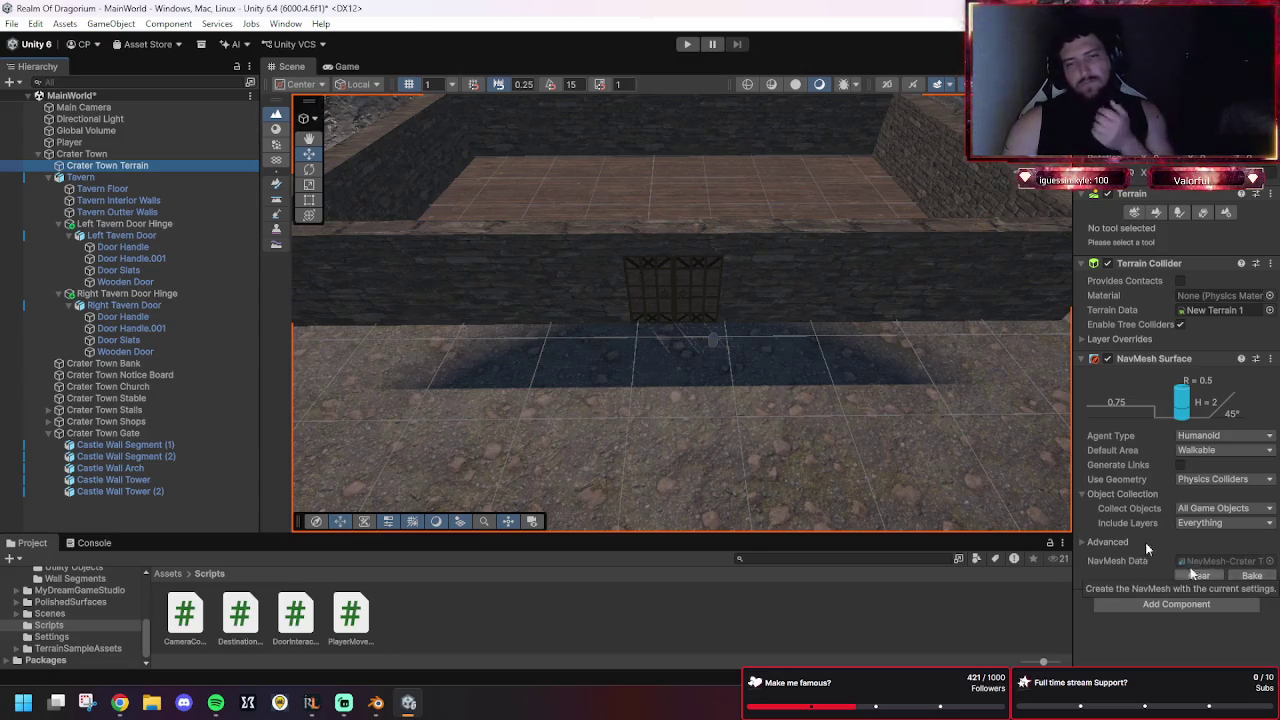
pyautogui.click(1035, 84)
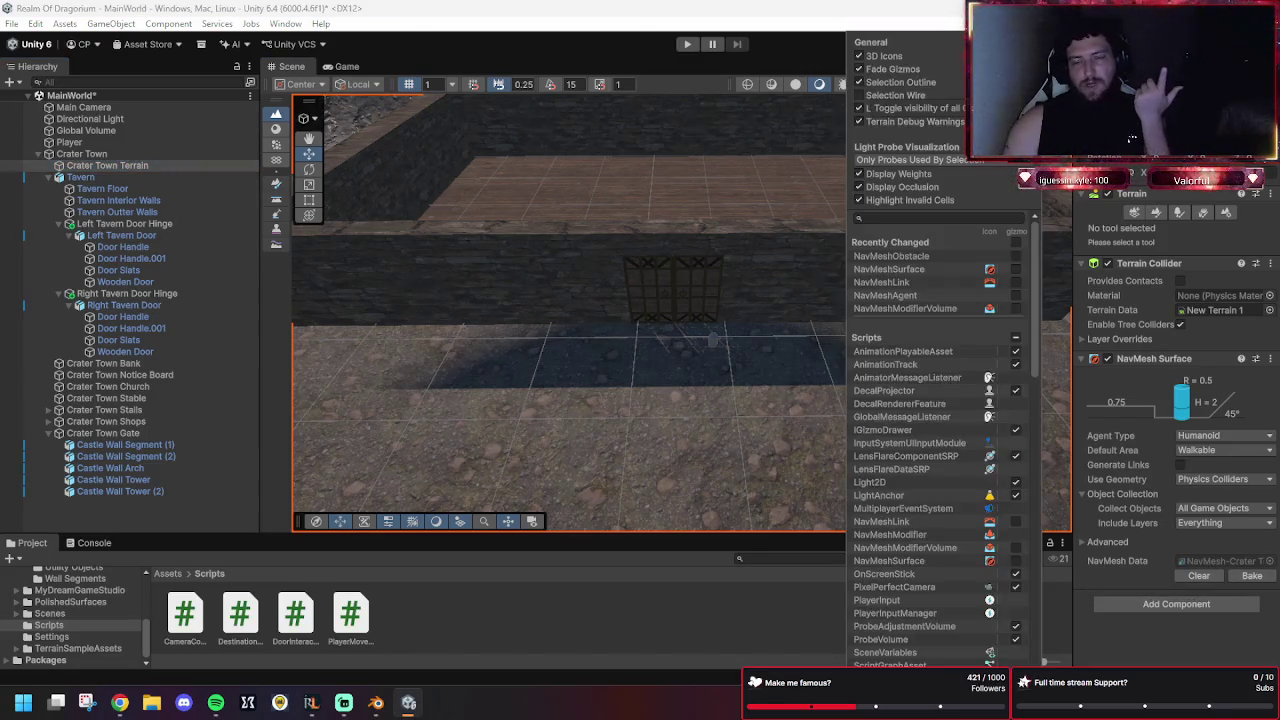
pyautogui.click(1016, 257)
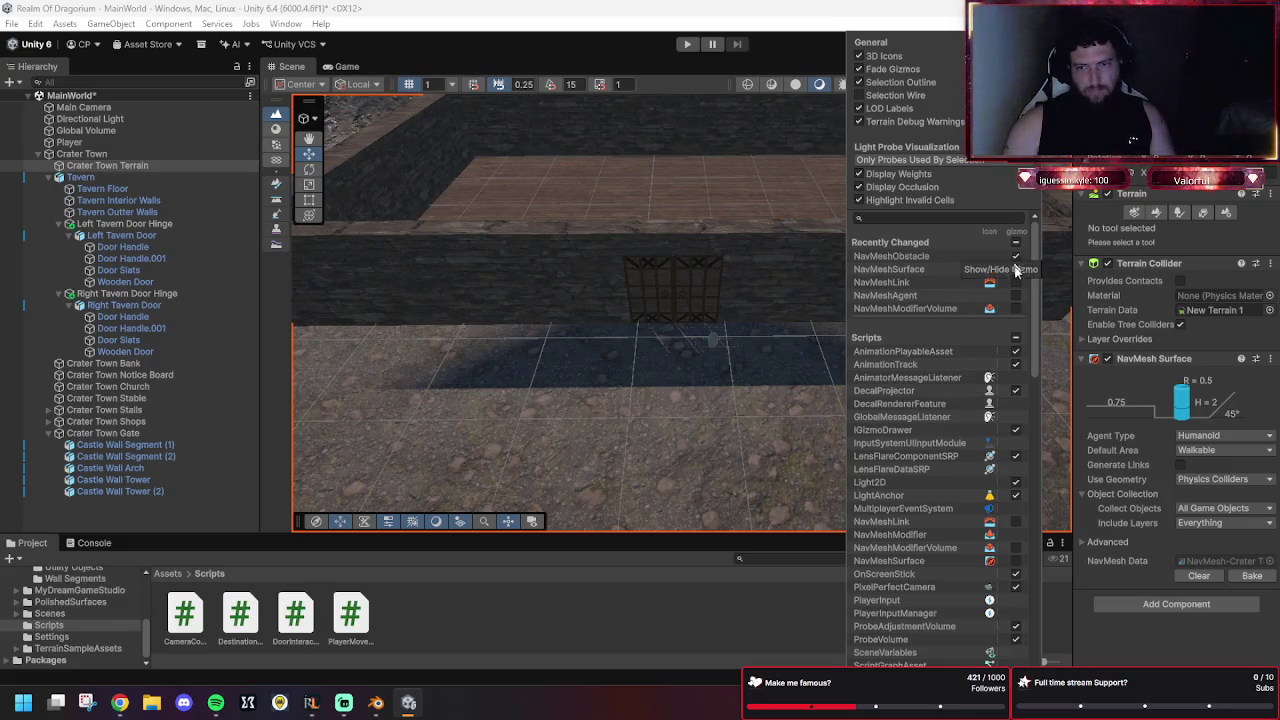
pyautogui.press('Escape')
# Turn off the NavMeshModifierVolume, Agent, Link, Surface and Obstacle gizmos.
pyautogui.click(1035, 84)
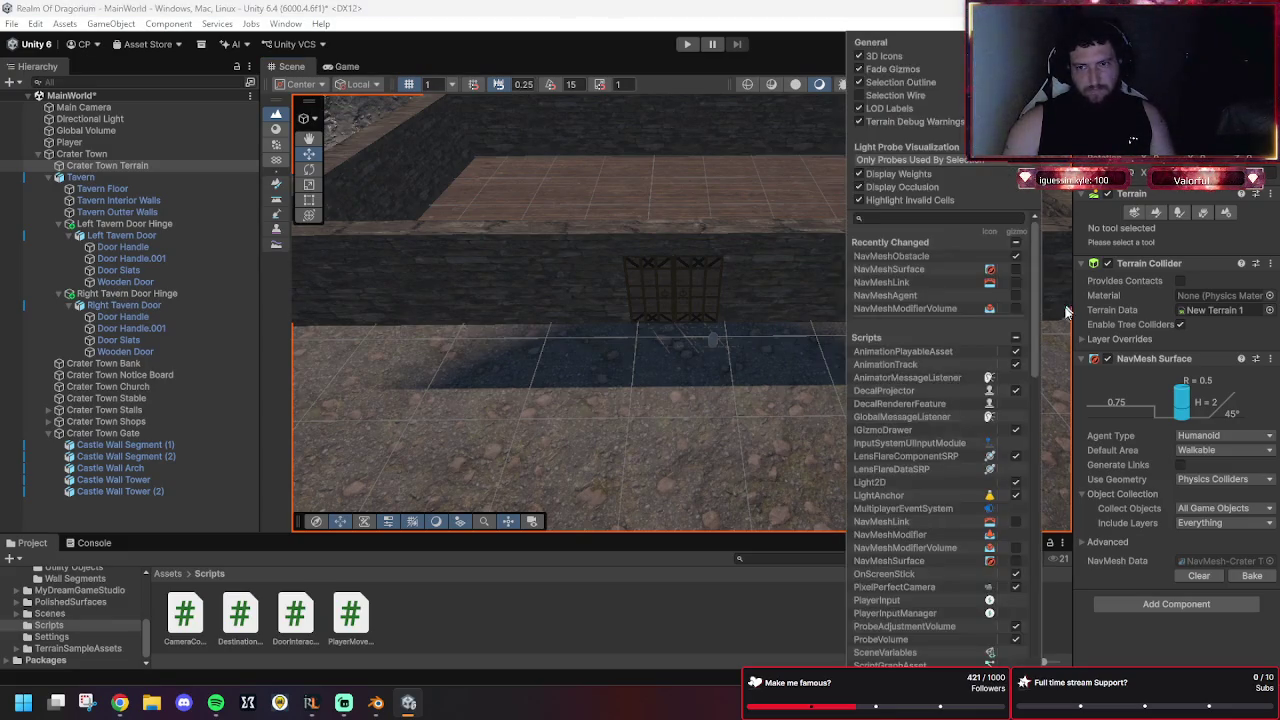
pyautogui.click(1016, 295)
pyautogui.click(1016, 308)
pyautogui.click(1016, 308)
pyautogui.click(1016, 295)
pyautogui.click(1016, 282)
pyautogui.click(1016, 269)
pyautogui.click(1016, 256)
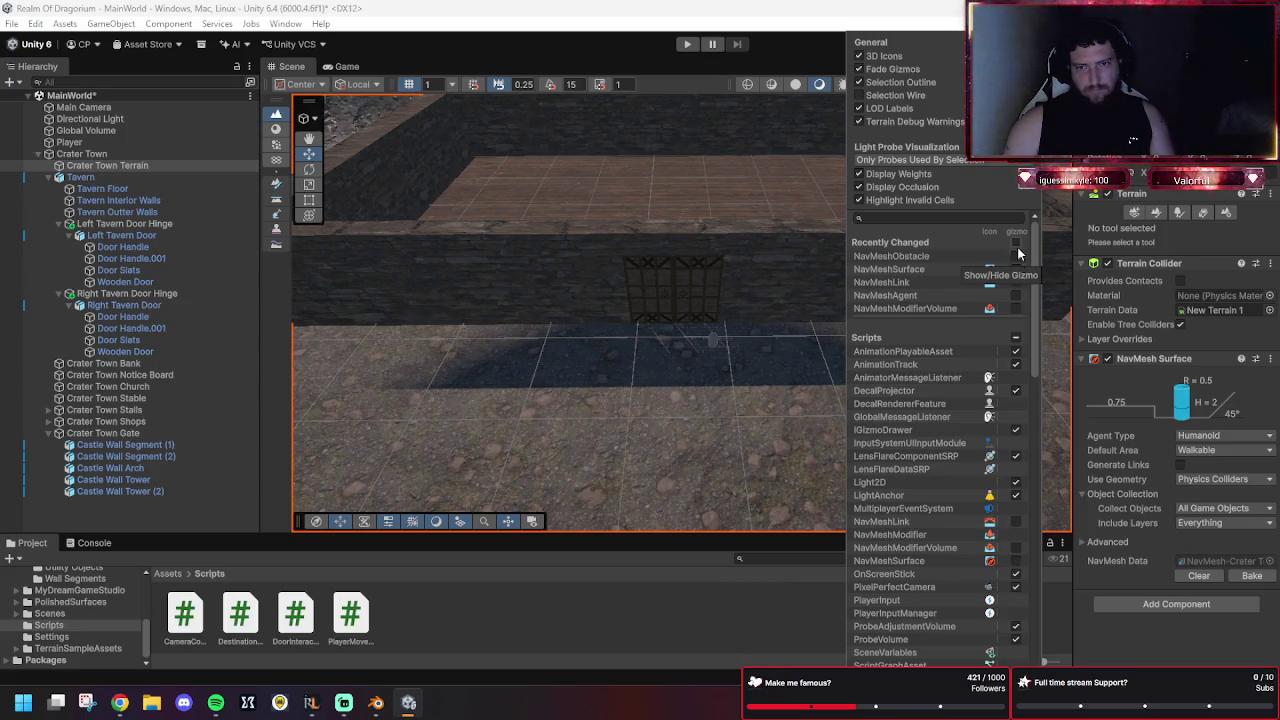
pyautogui.scroll(-3, 952, 450)
pyautogui.scroll(-5, 952, 450)
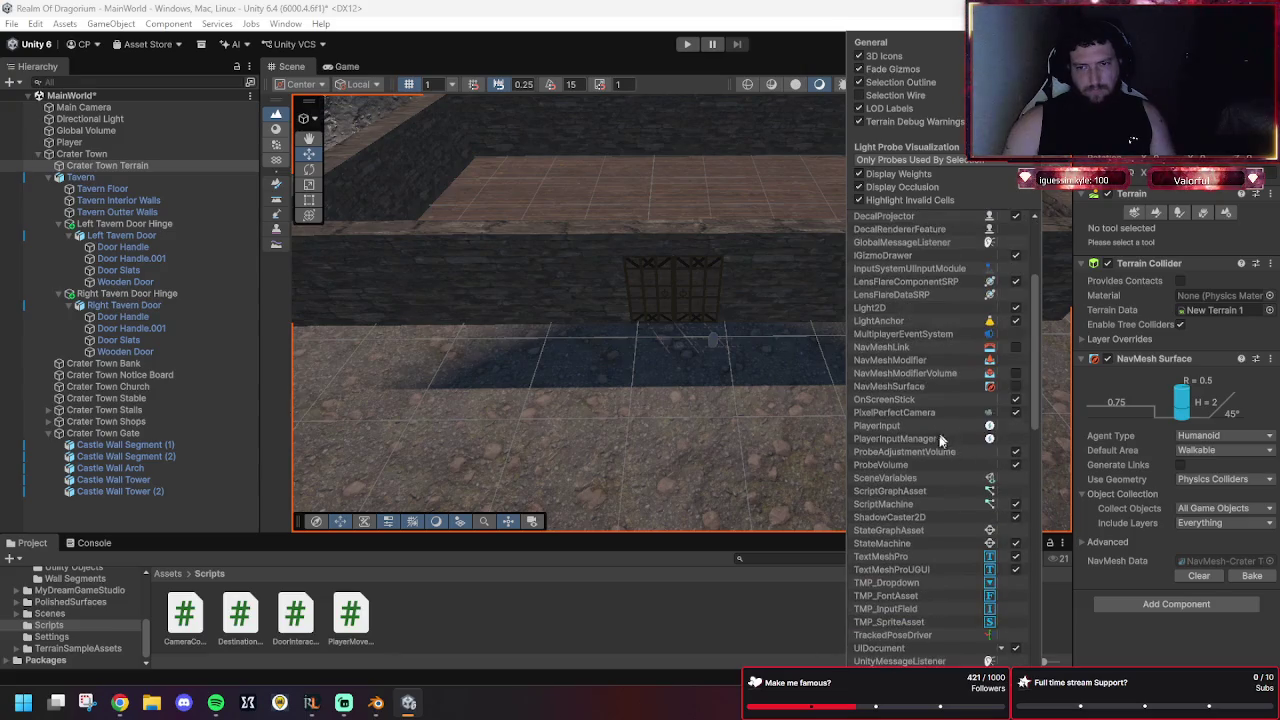
pyautogui.scroll(-4, 1005, 440)
pyautogui.scroll(-8, 730, 370)
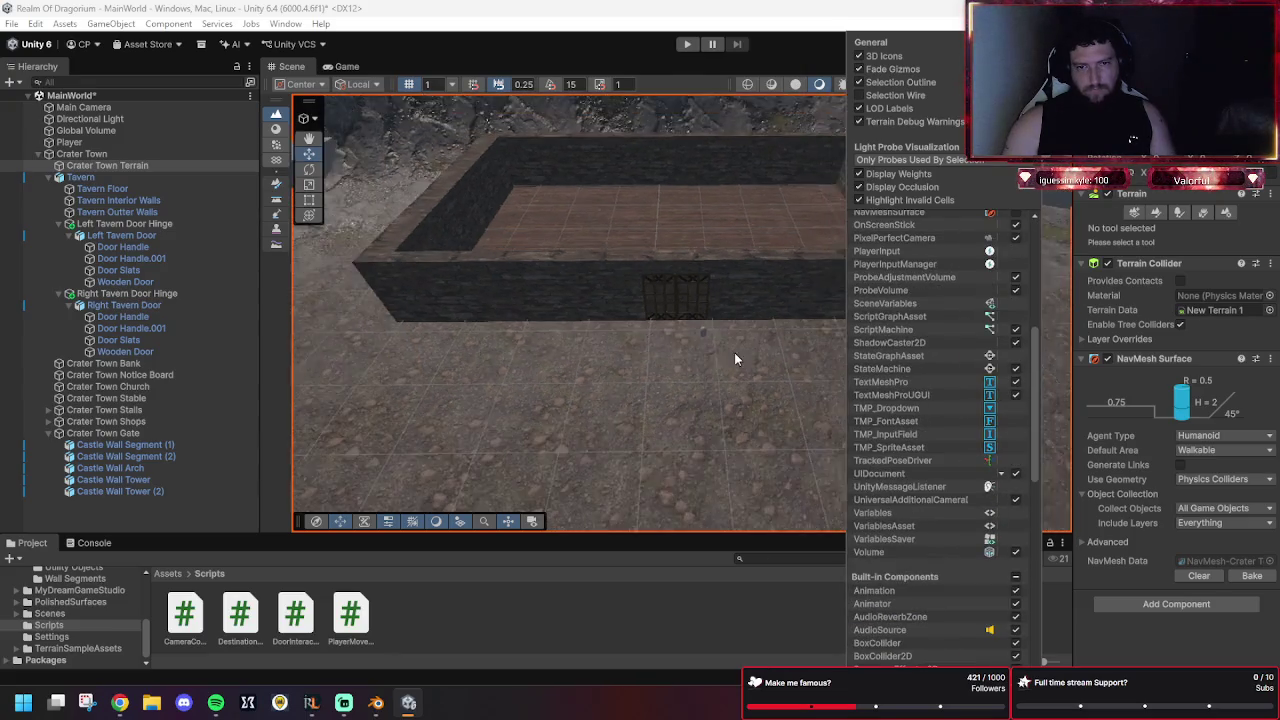
pyautogui.scroll(10, 893, 344)
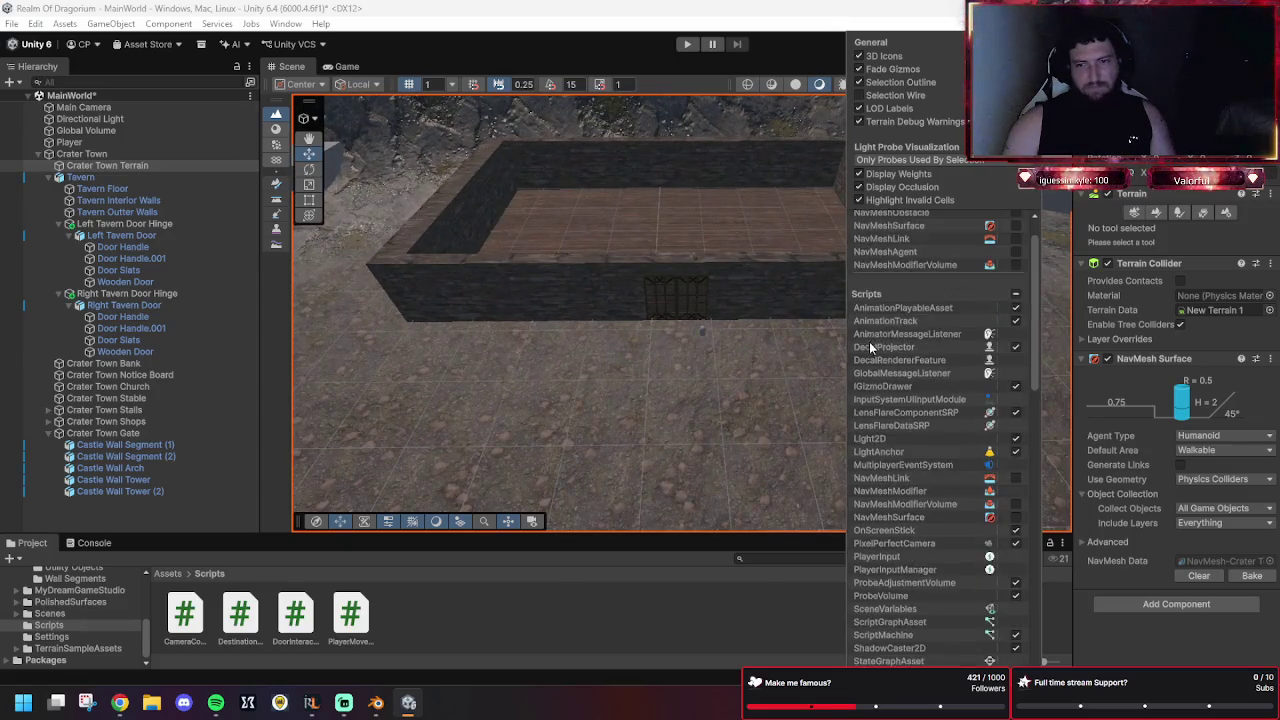
pyautogui.scroll(-10, 985, 320)
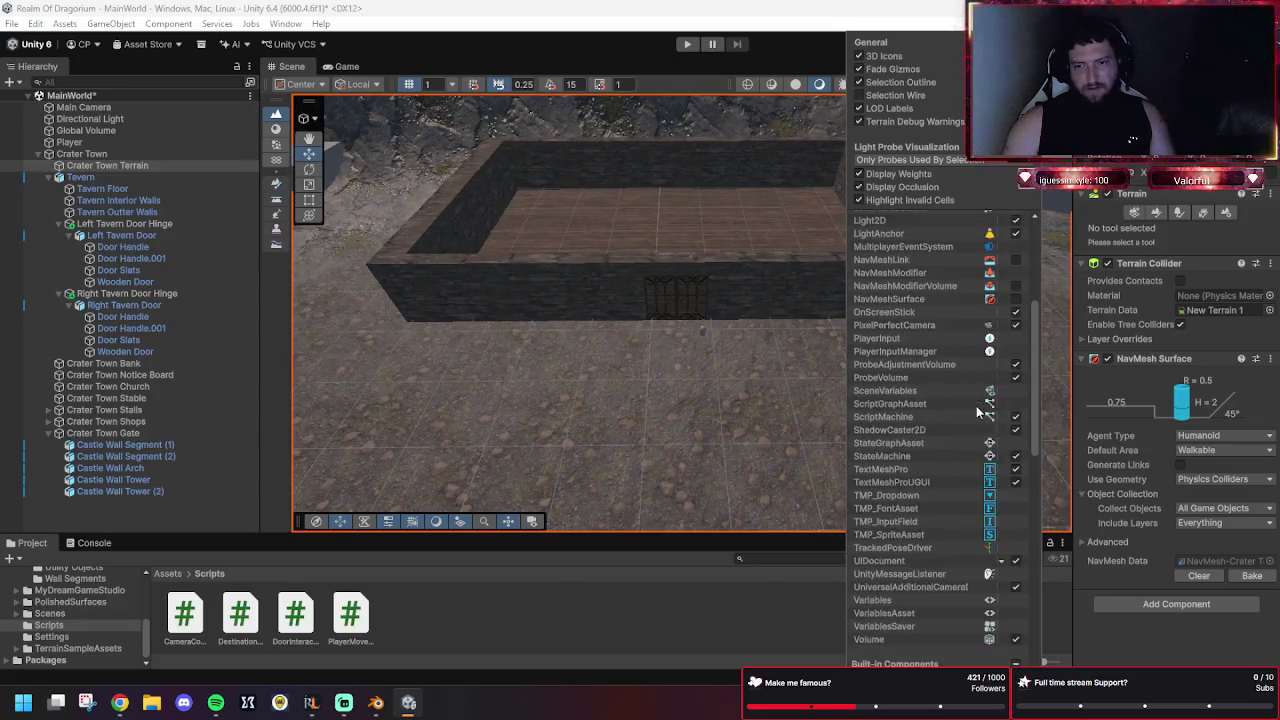
pyautogui.scroll(-5, 966, 443)
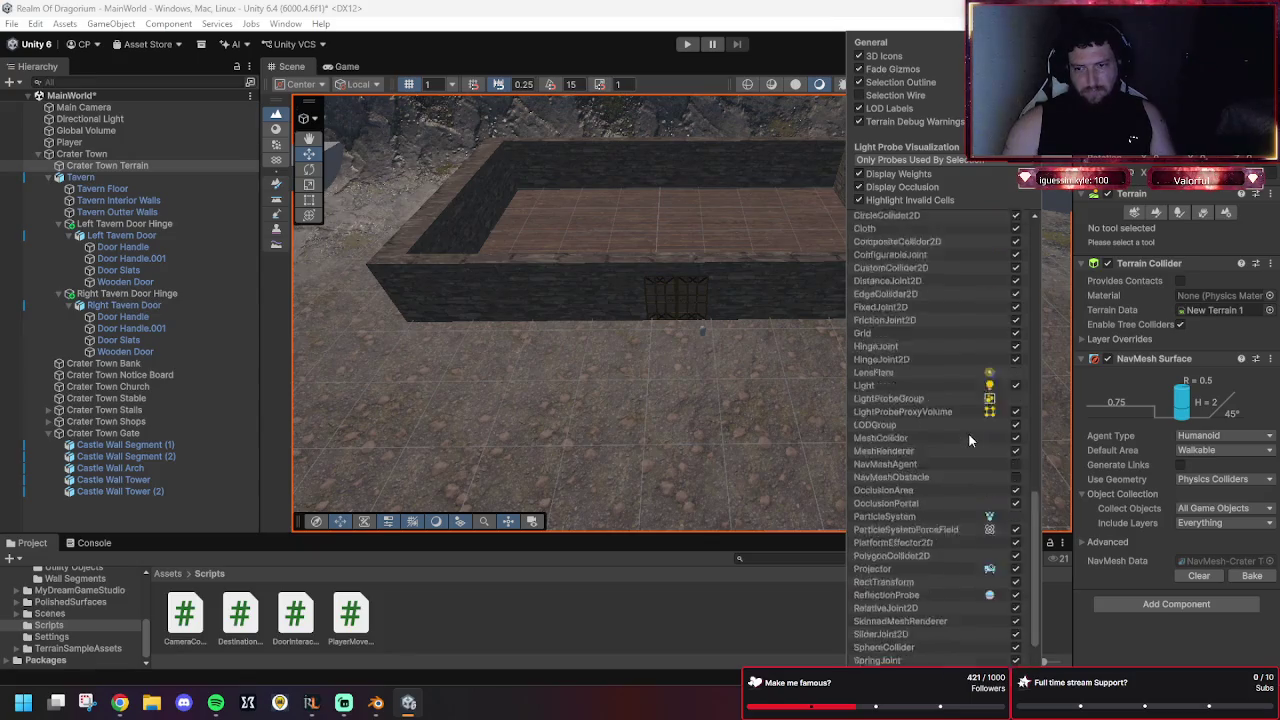
pyautogui.click(1166, 494)
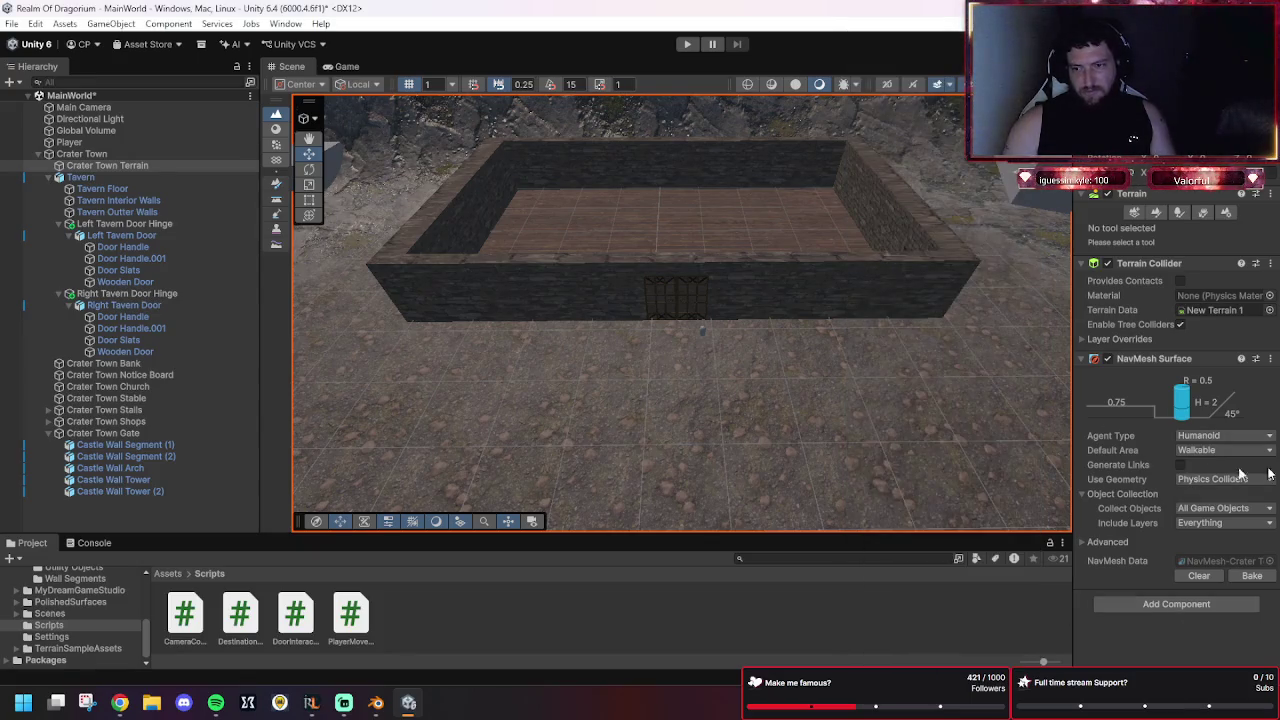
pyautogui.click(1209, 479)
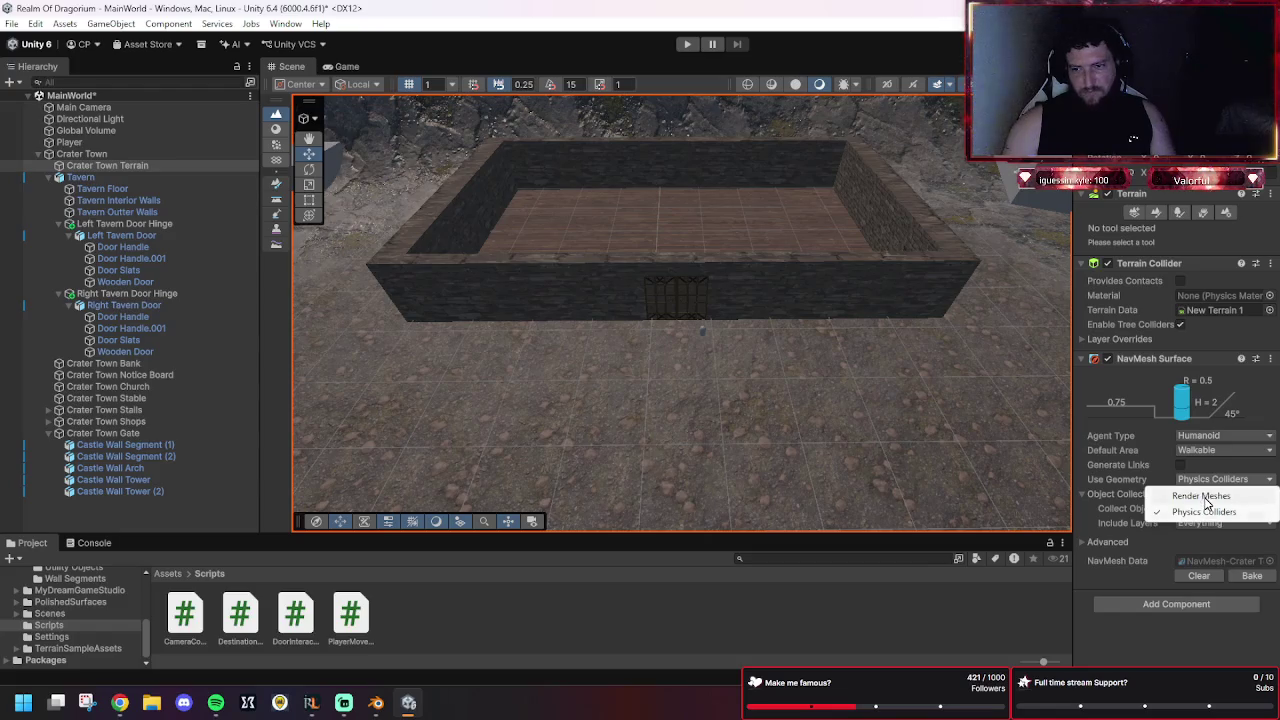
pyautogui.click(1204, 496)
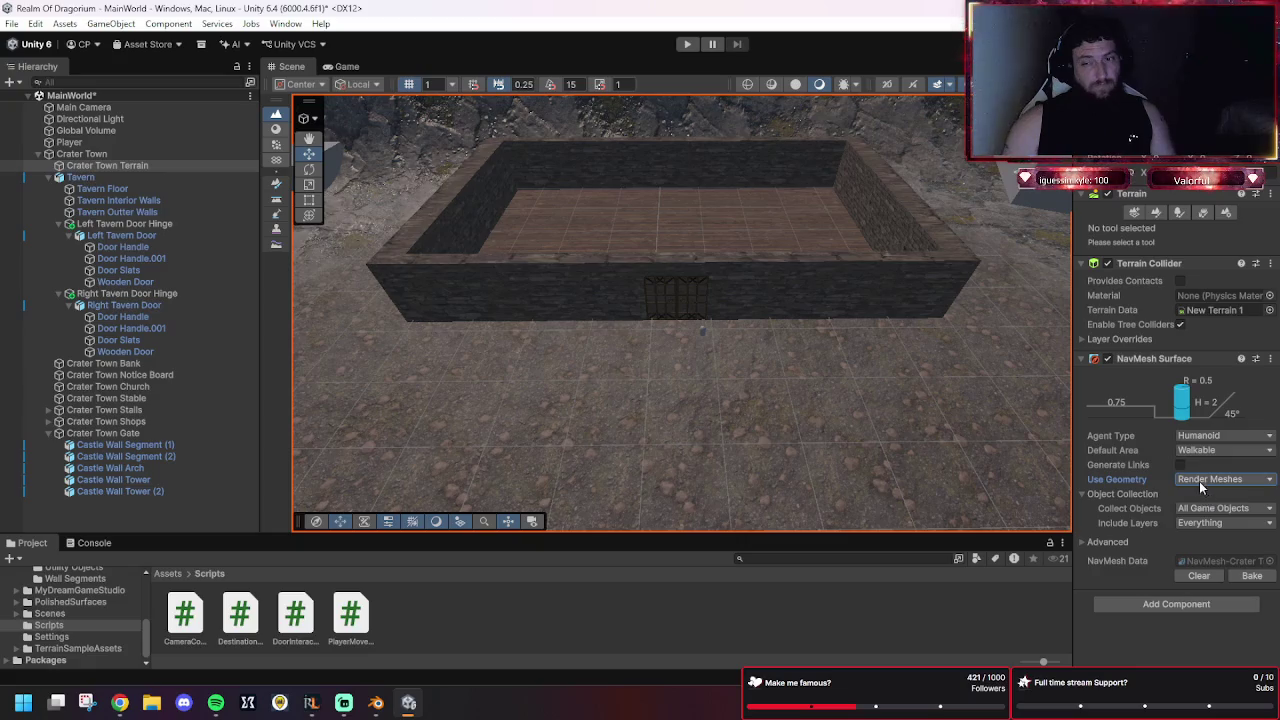
pyautogui.click(1201, 484)
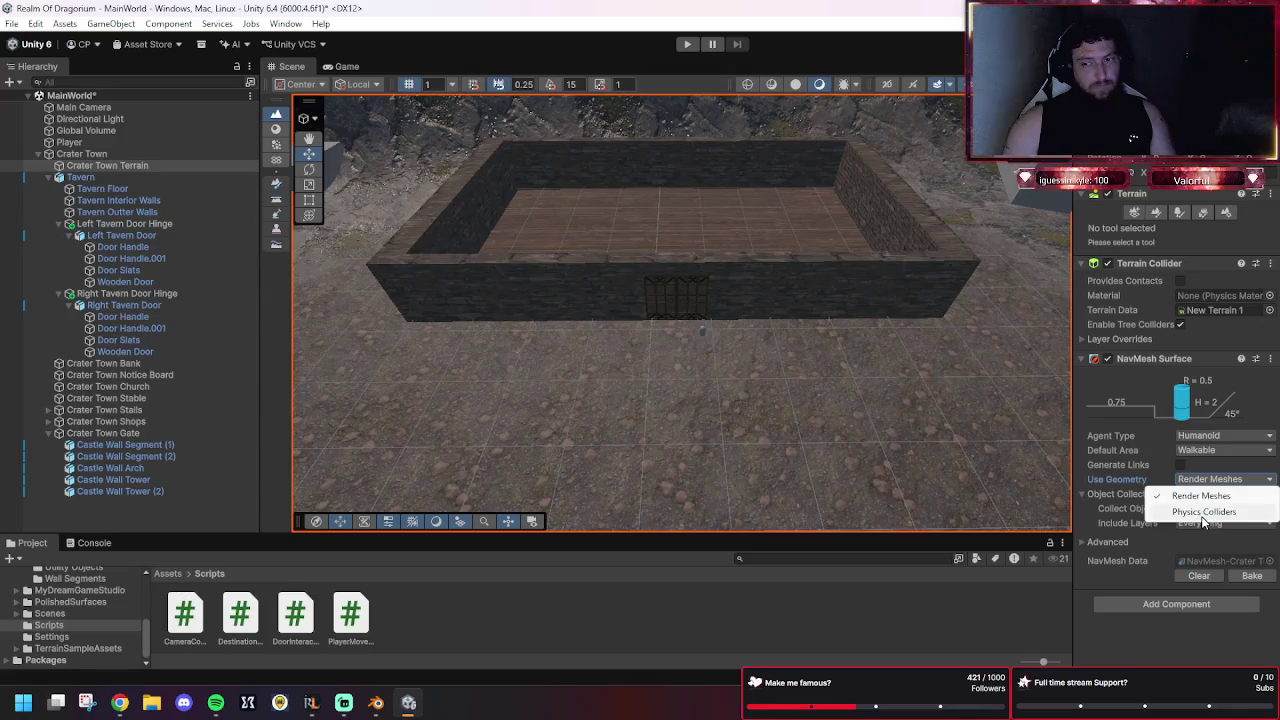
pyautogui.click(1204, 511)
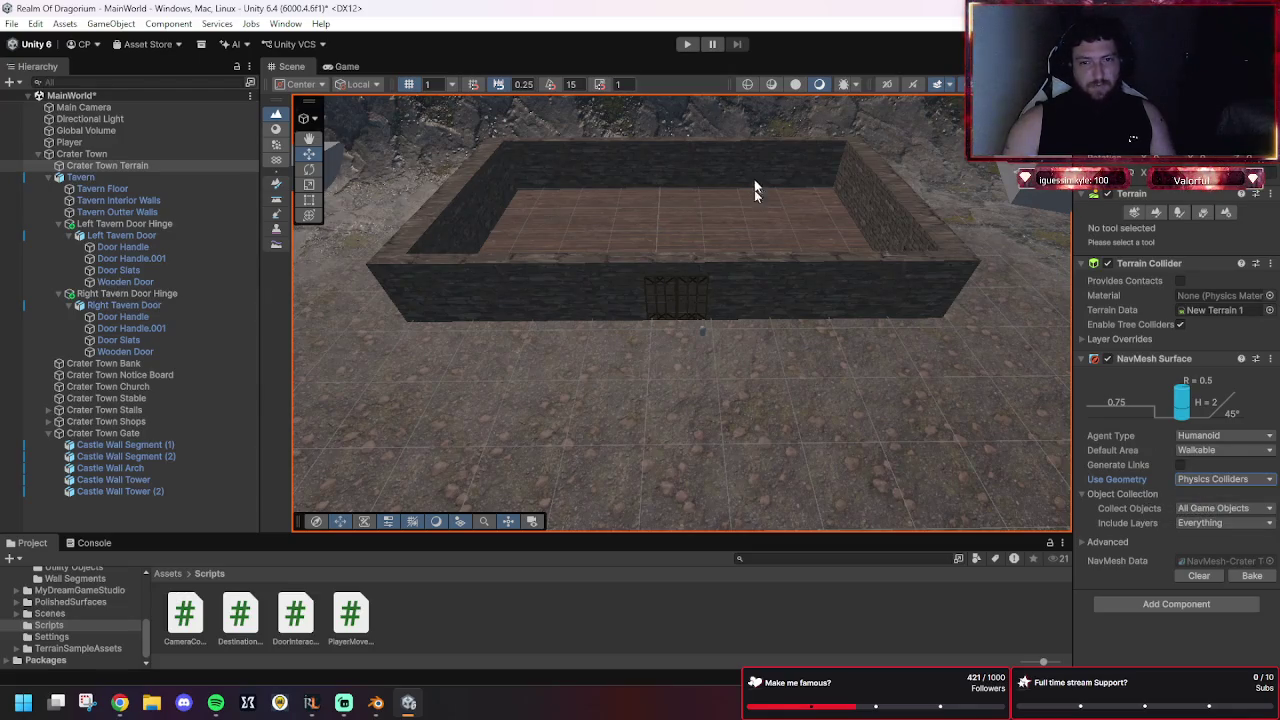
pyautogui.click(1226, 452)
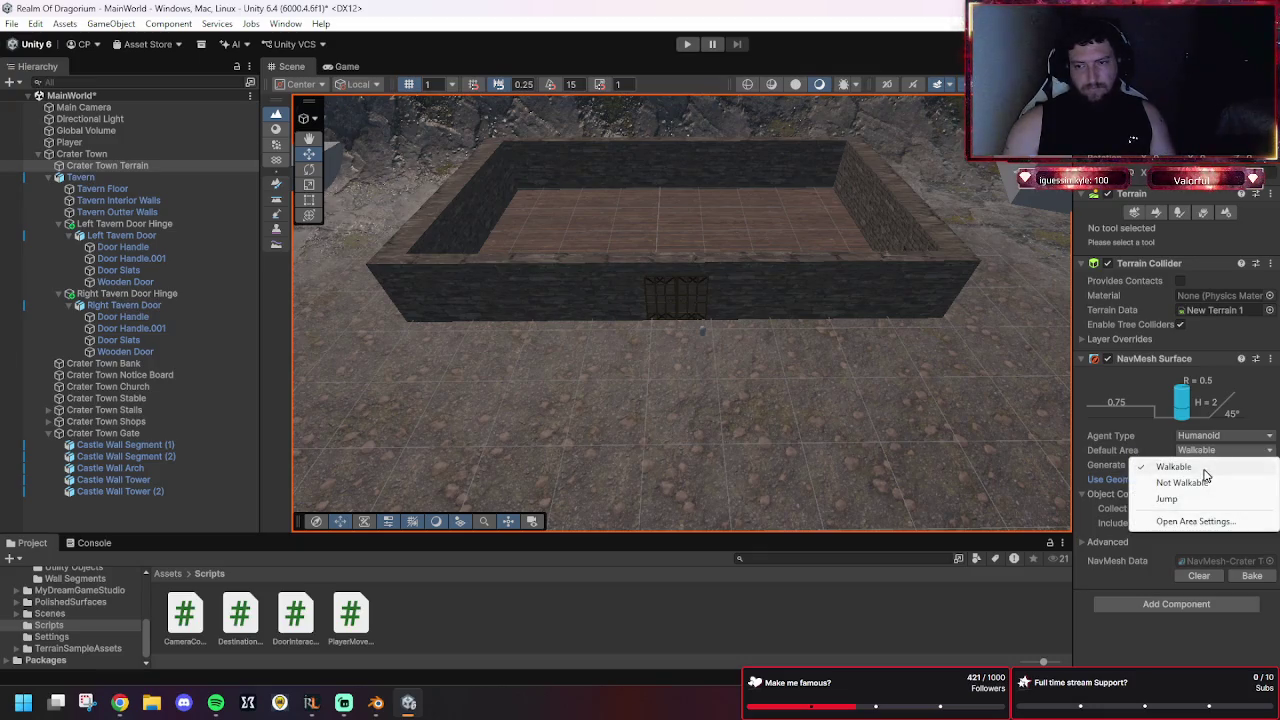
pyautogui.click(1210, 467)
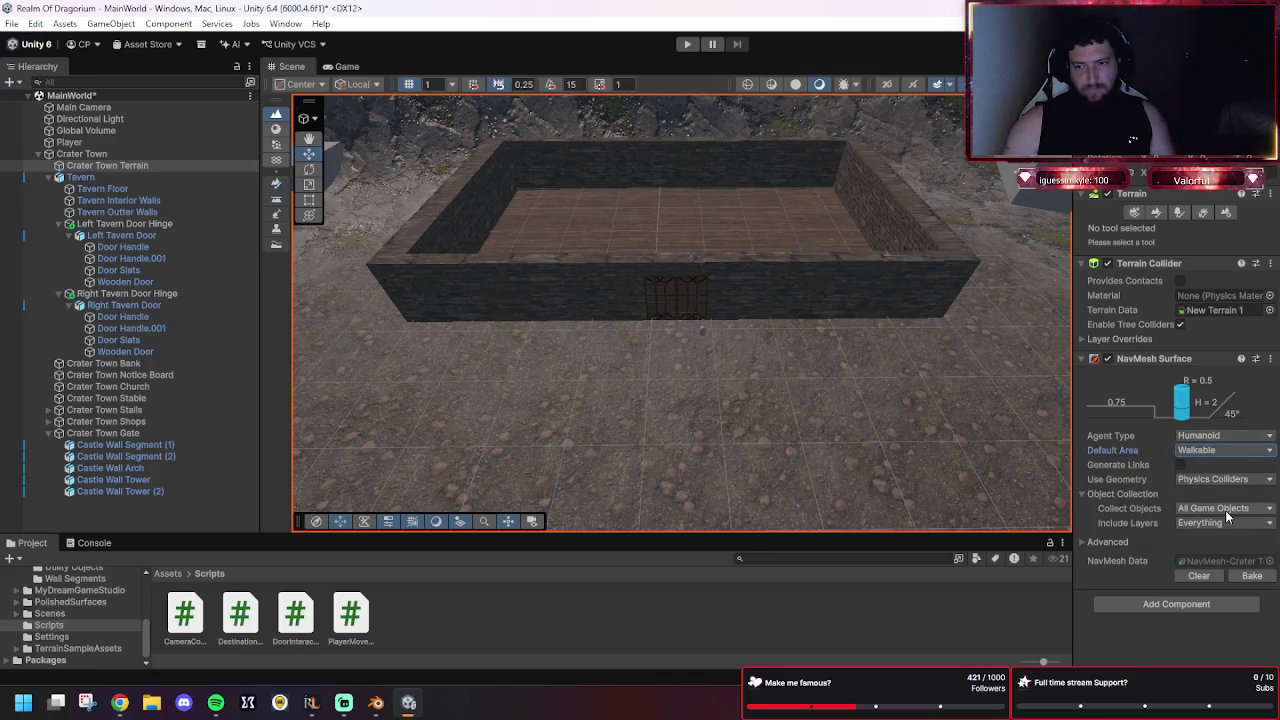
pyautogui.click(1225, 510)
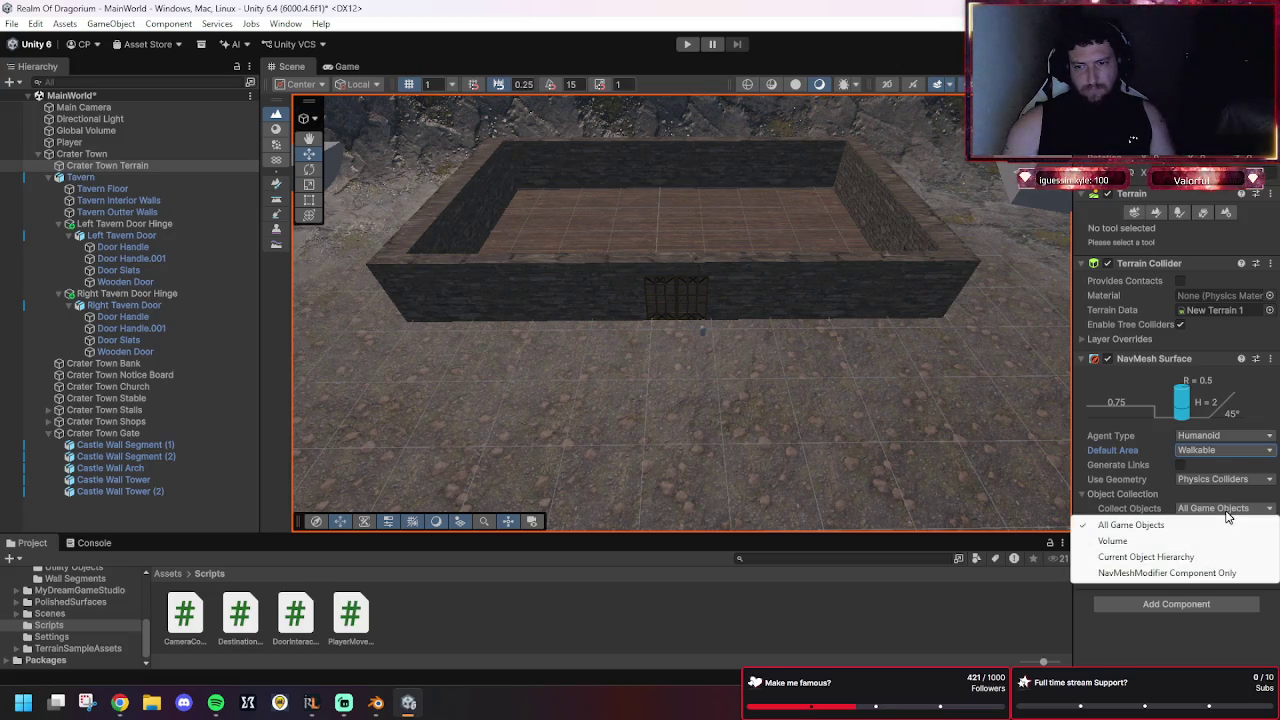
pyautogui.click(1178, 557)
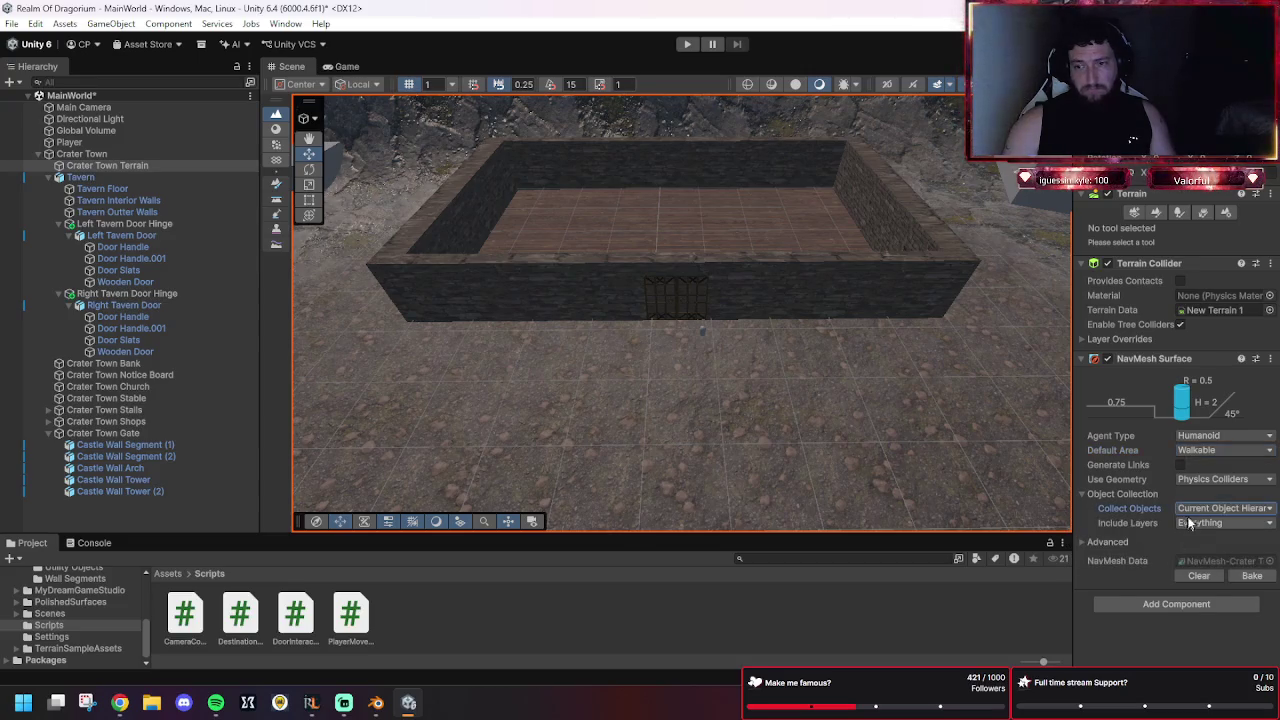
pyautogui.click(1192, 512)
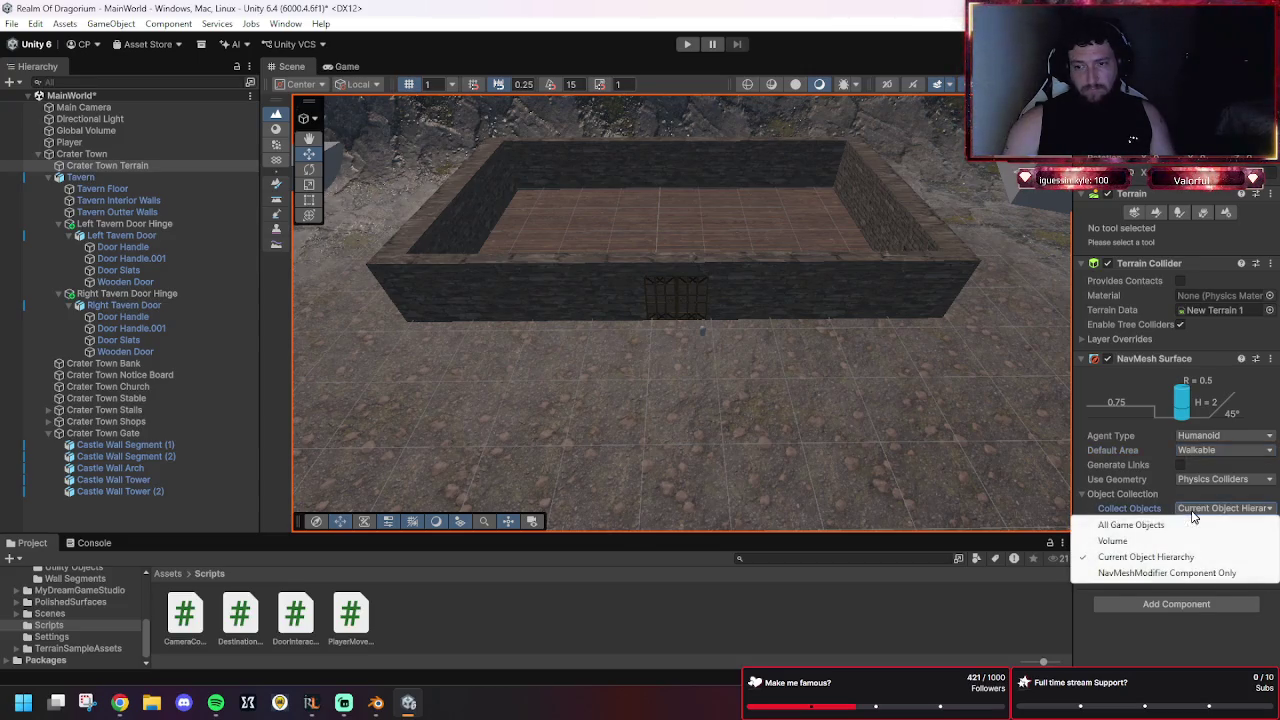
pyautogui.click(1158, 556)
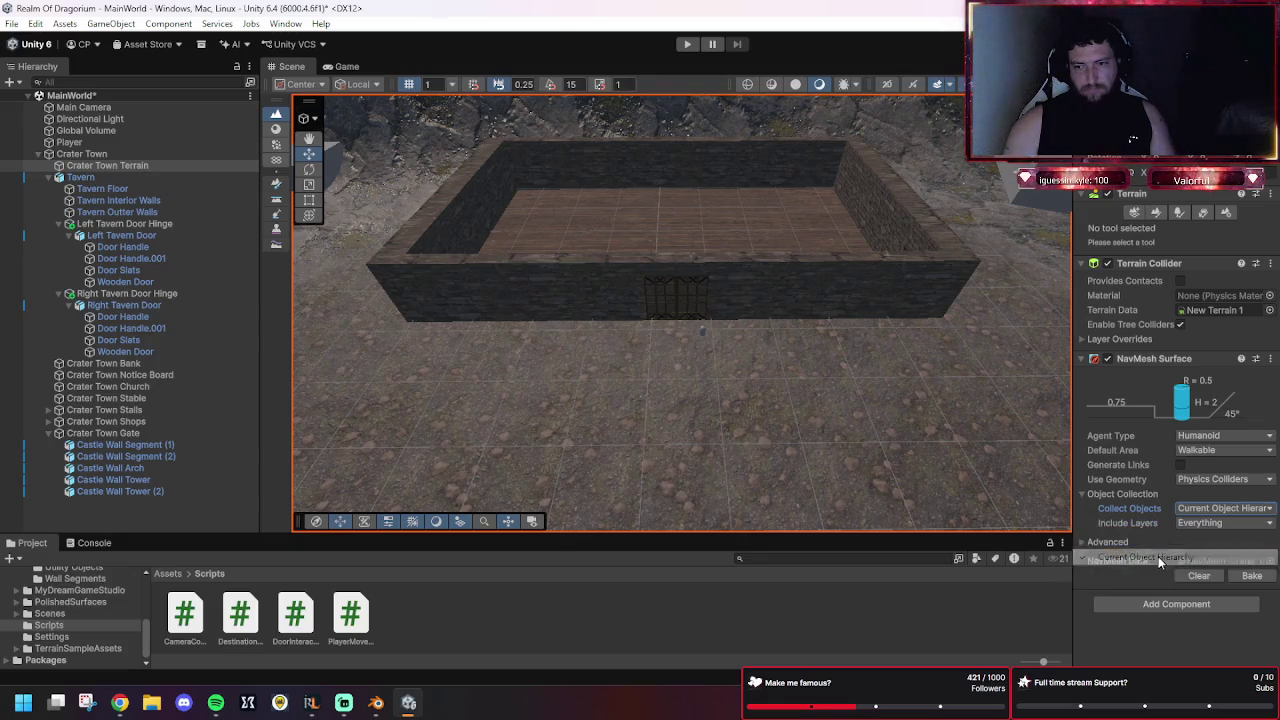
pyautogui.click(1198, 527)
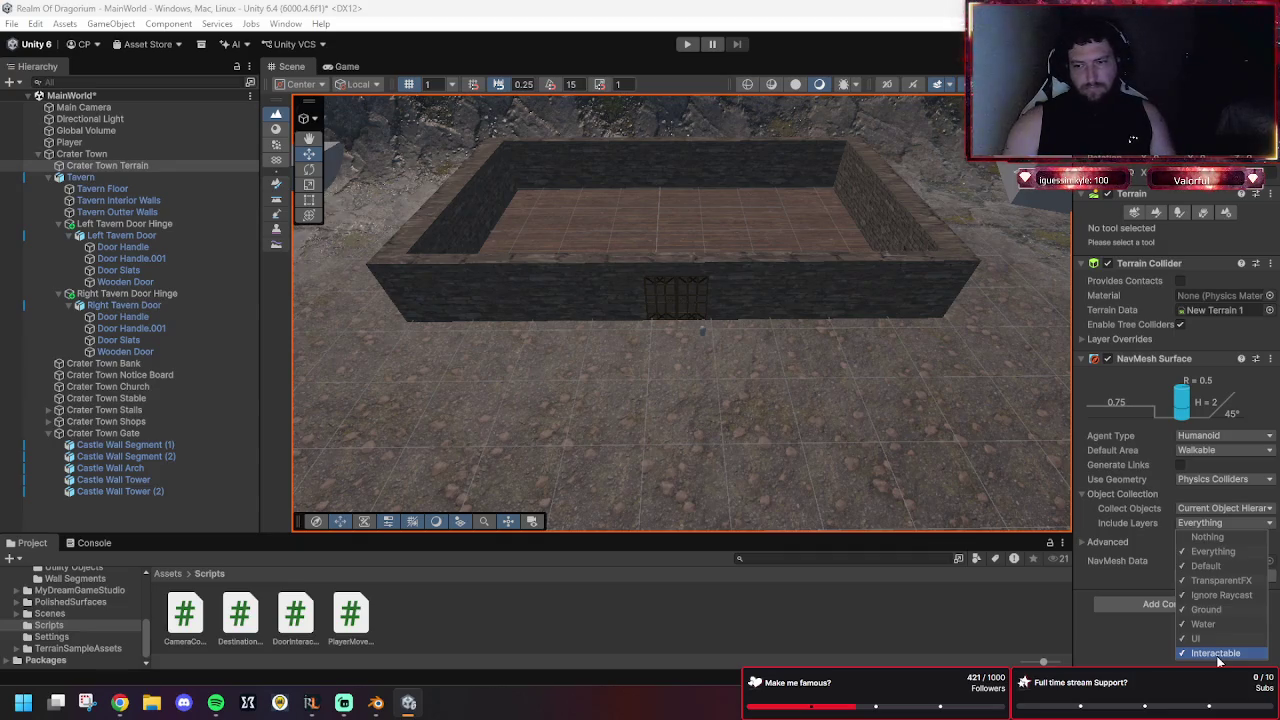
pyautogui.click(1172, 516)
pyautogui.click(1176, 512)
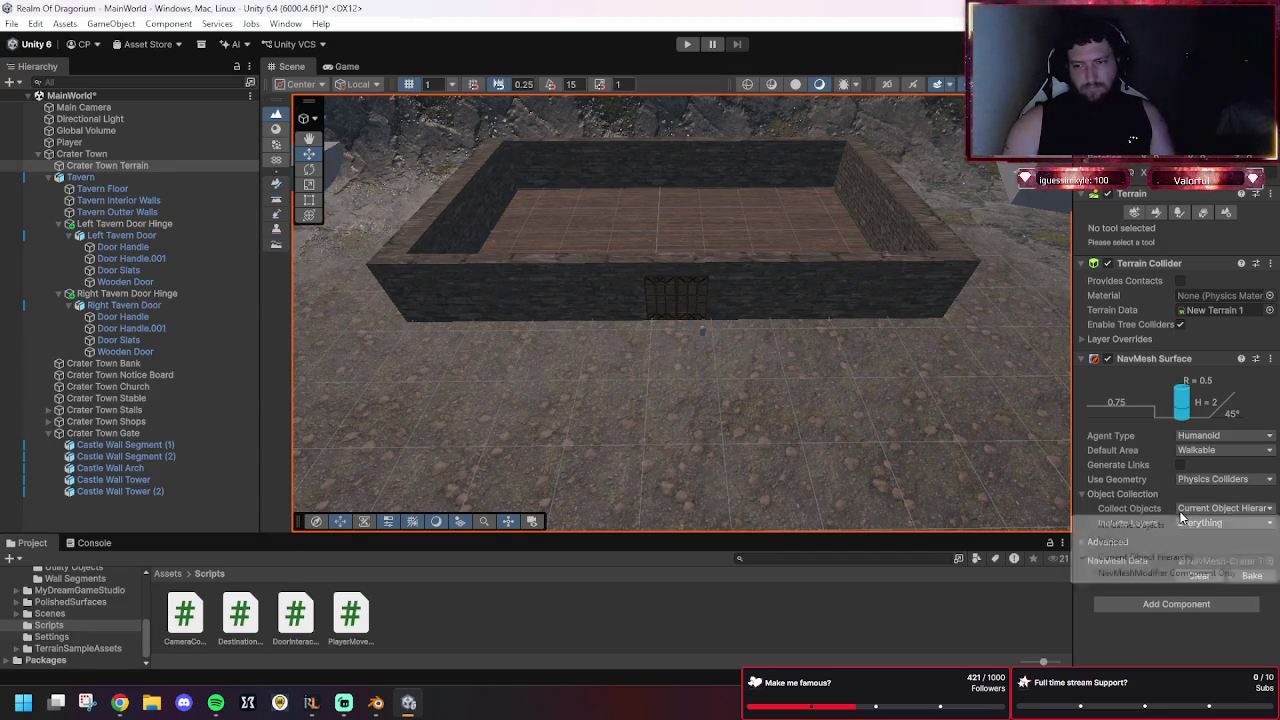
pyautogui.click(1175, 528)
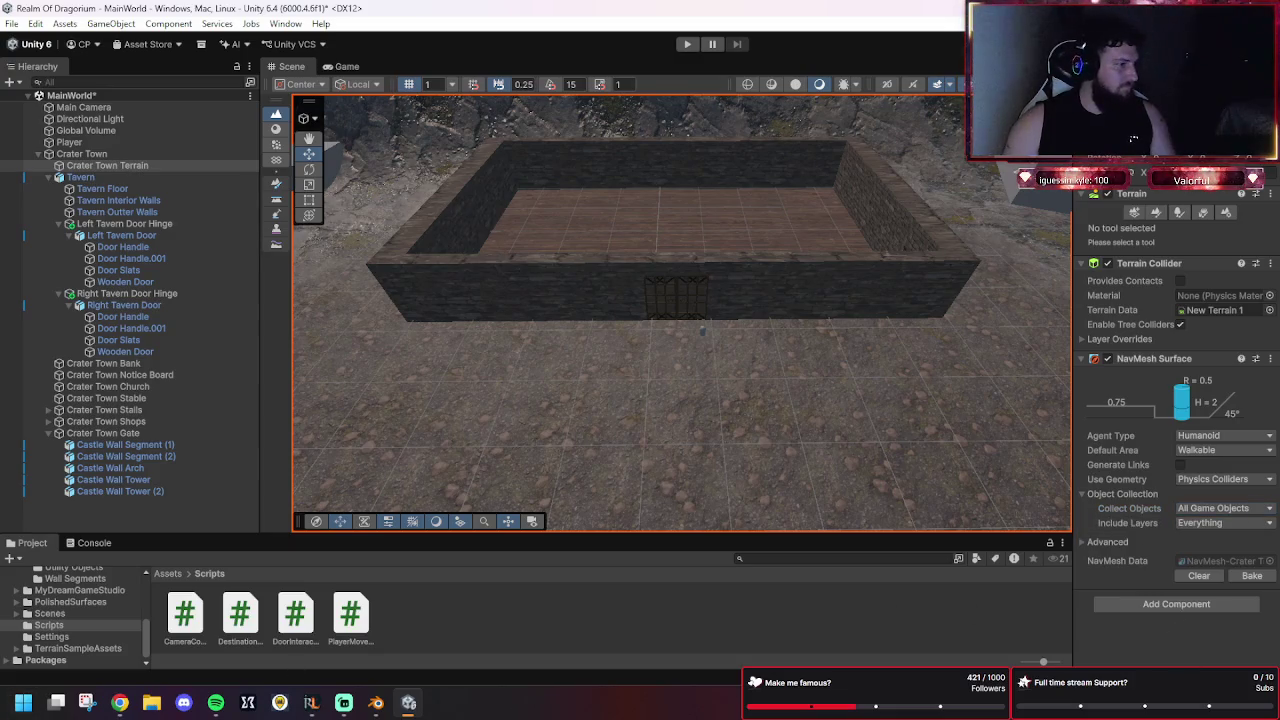
# Expand the NavMesh Surface's Advanced settings, rebake the terrain, then switch to Chrome and Rider.
pyautogui.click(1081, 542)
pyautogui.scroll(-2, 1109, 510)
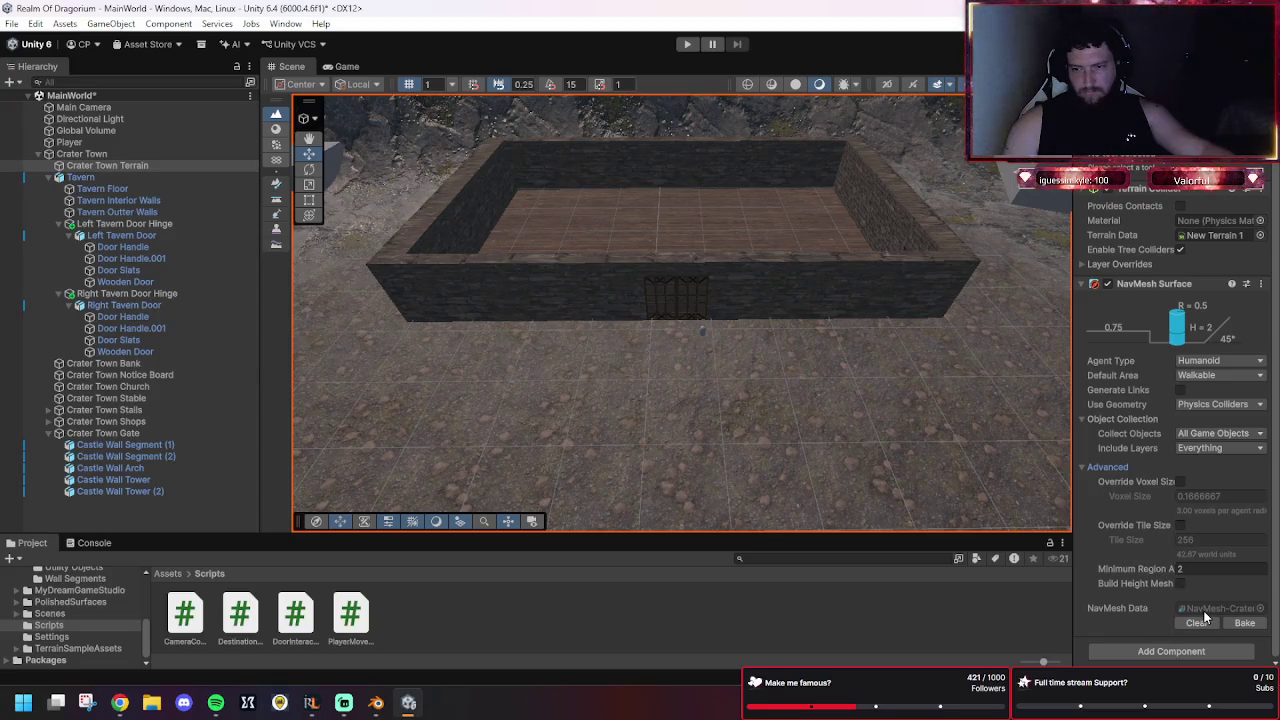
pyautogui.click(1248, 628)
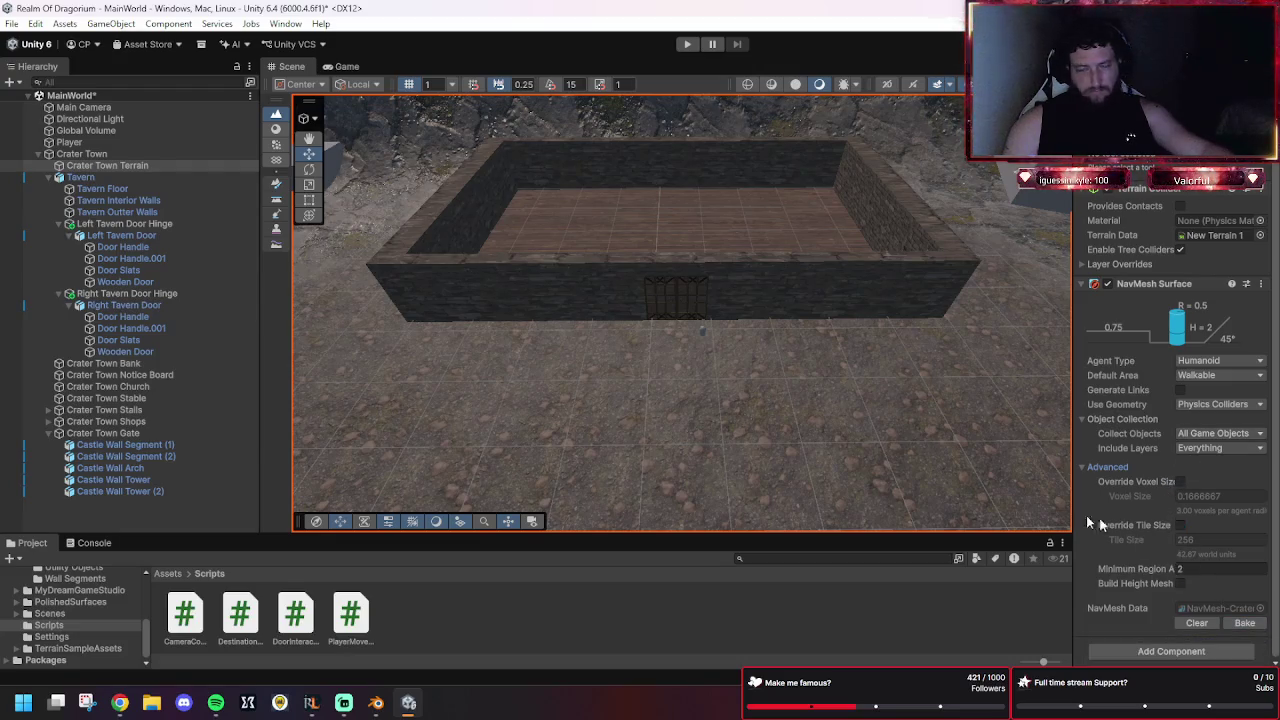
pyautogui.click(119, 703)
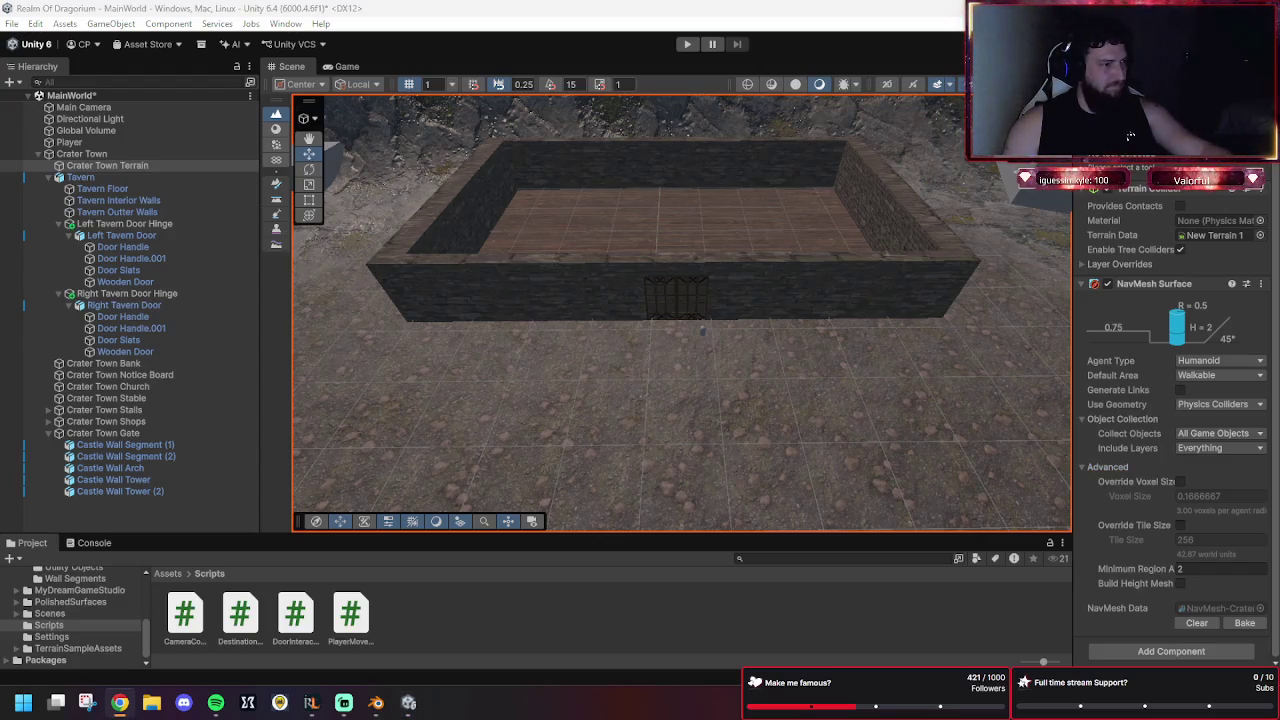
pyautogui.hotkey('alt', 'Tab')
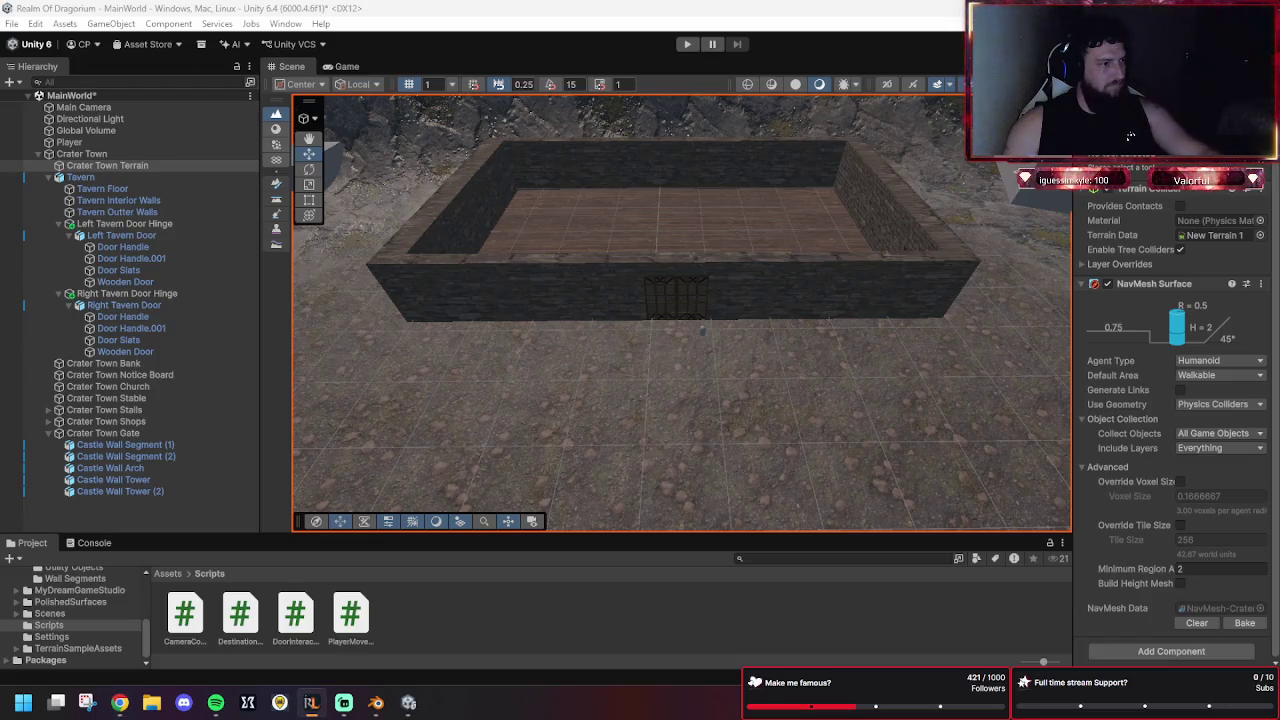
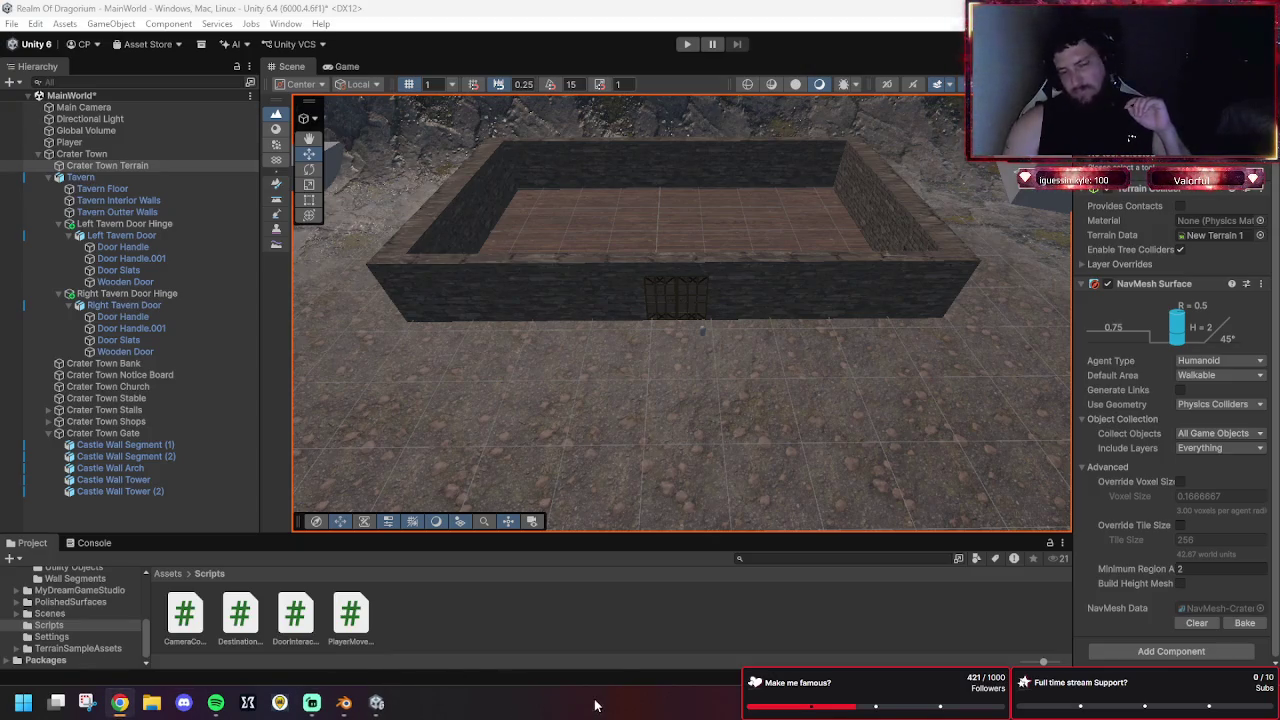
# Select the Tavern and review its layer setting, leaving it unchanged.
pyautogui.click(48, 433)
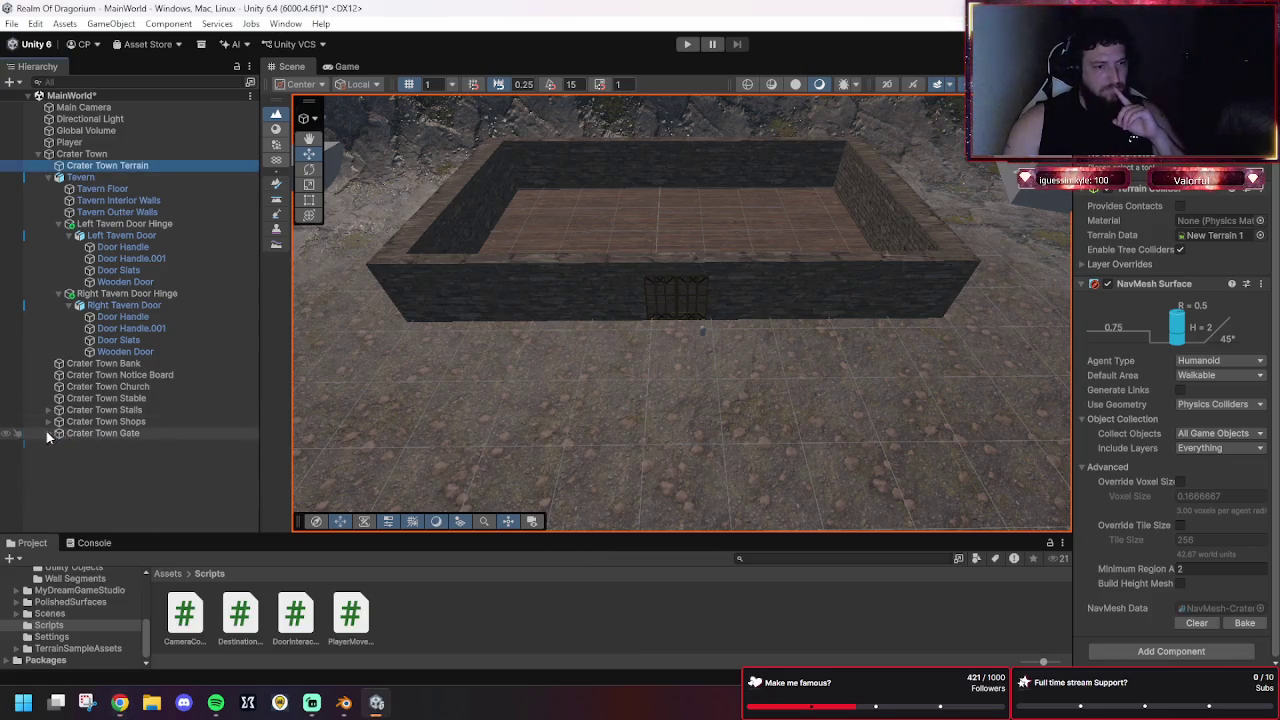
pyautogui.click(148, 180)
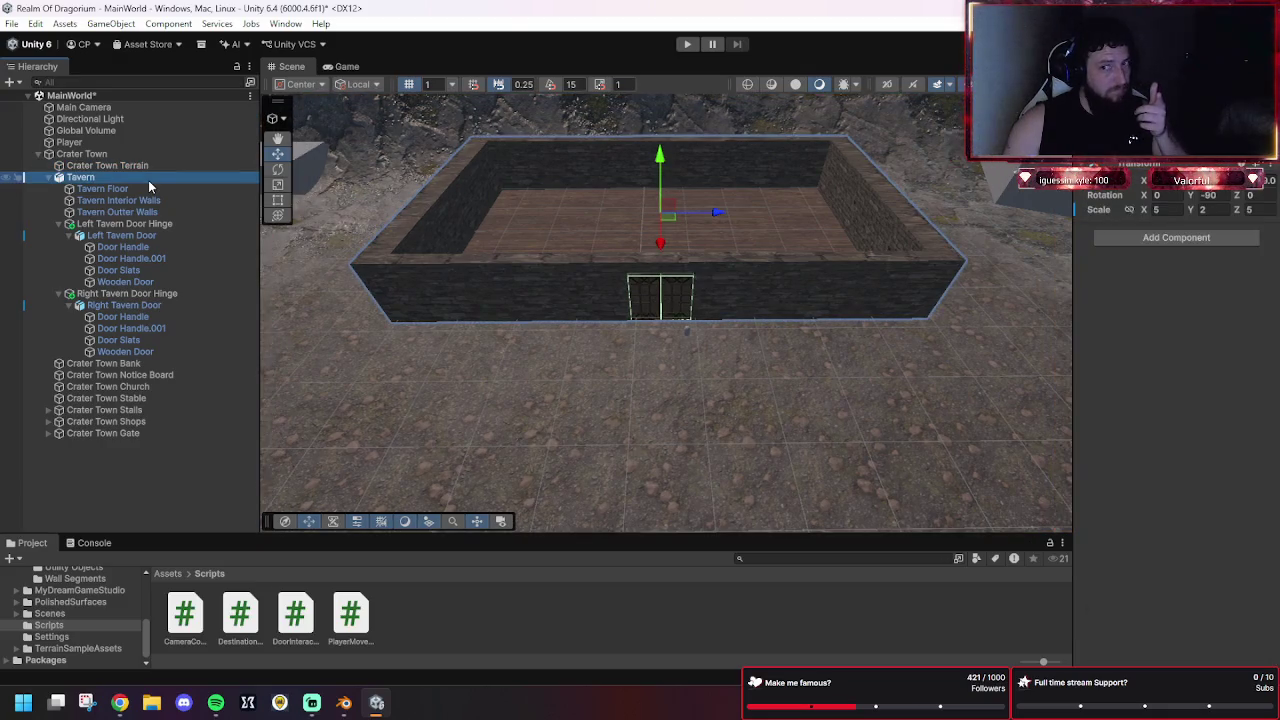
pyautogui.click(1124, 324)
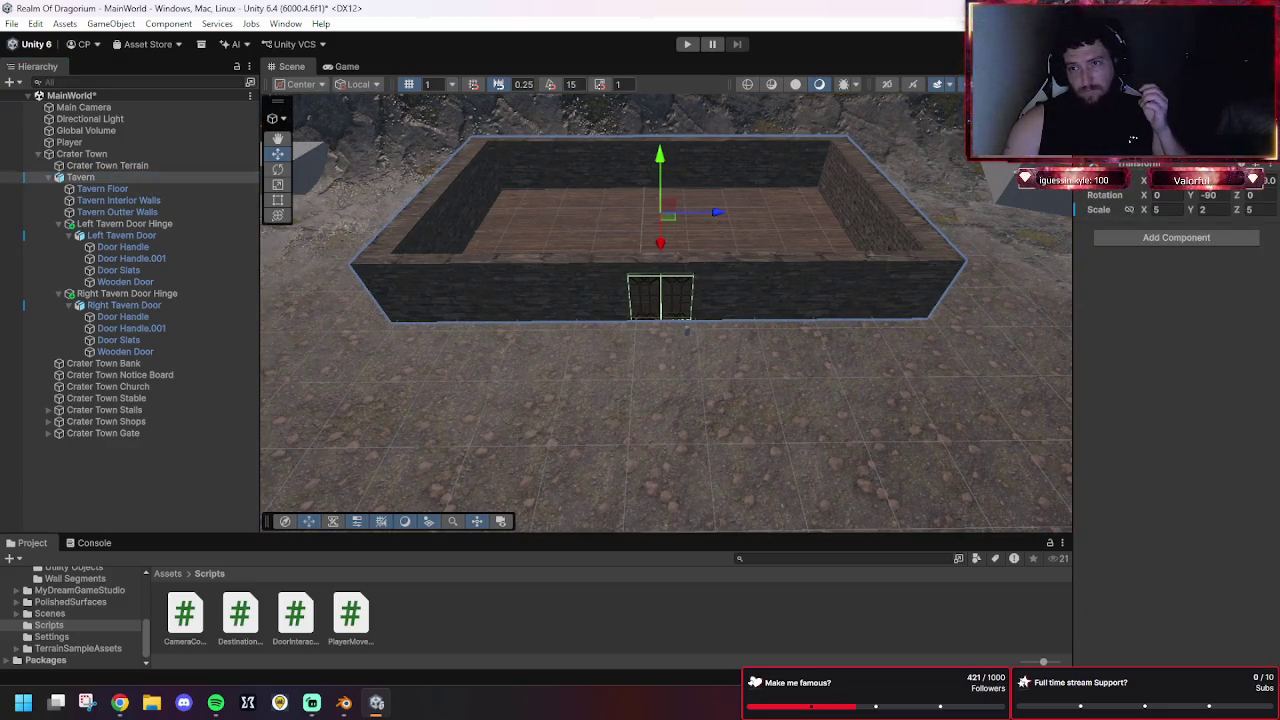
pyautogui.click(1220, 128)
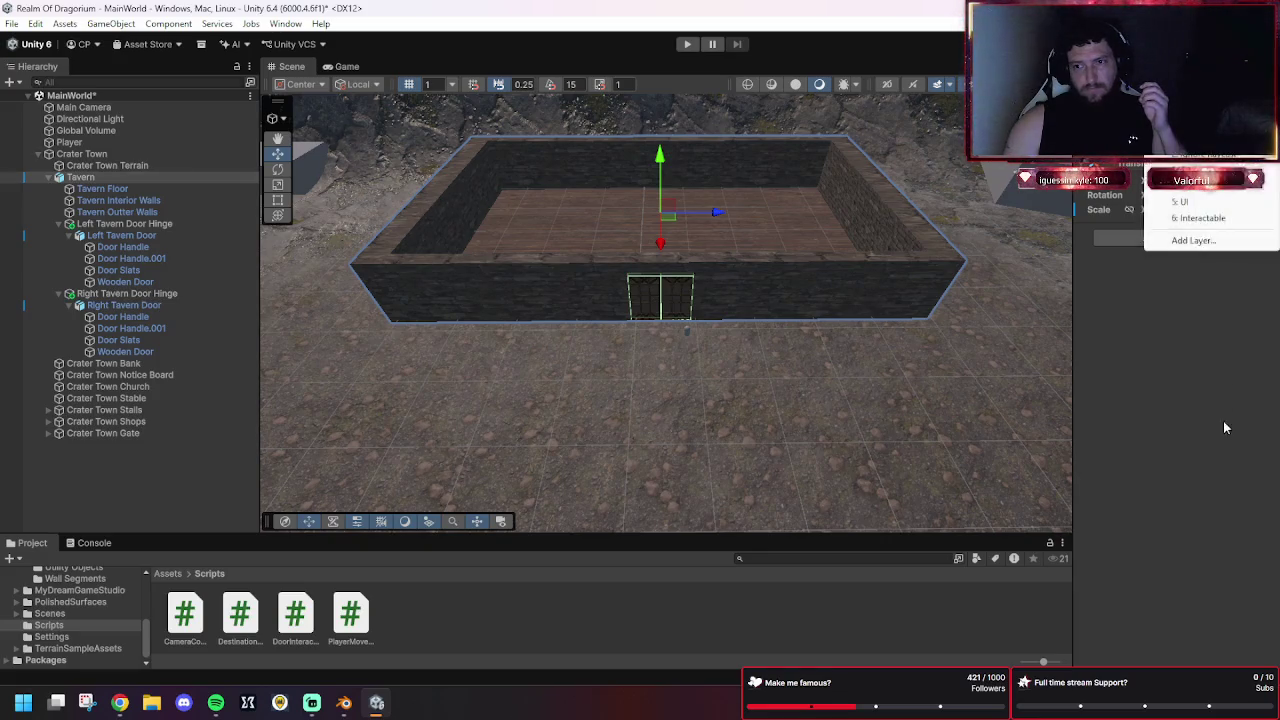
pyautogui.click(184, 322)
# Review the Tavern Floor collider, keeping cooking options at Everything and included layers at Nothing.
pyautogui.click(138, 189)
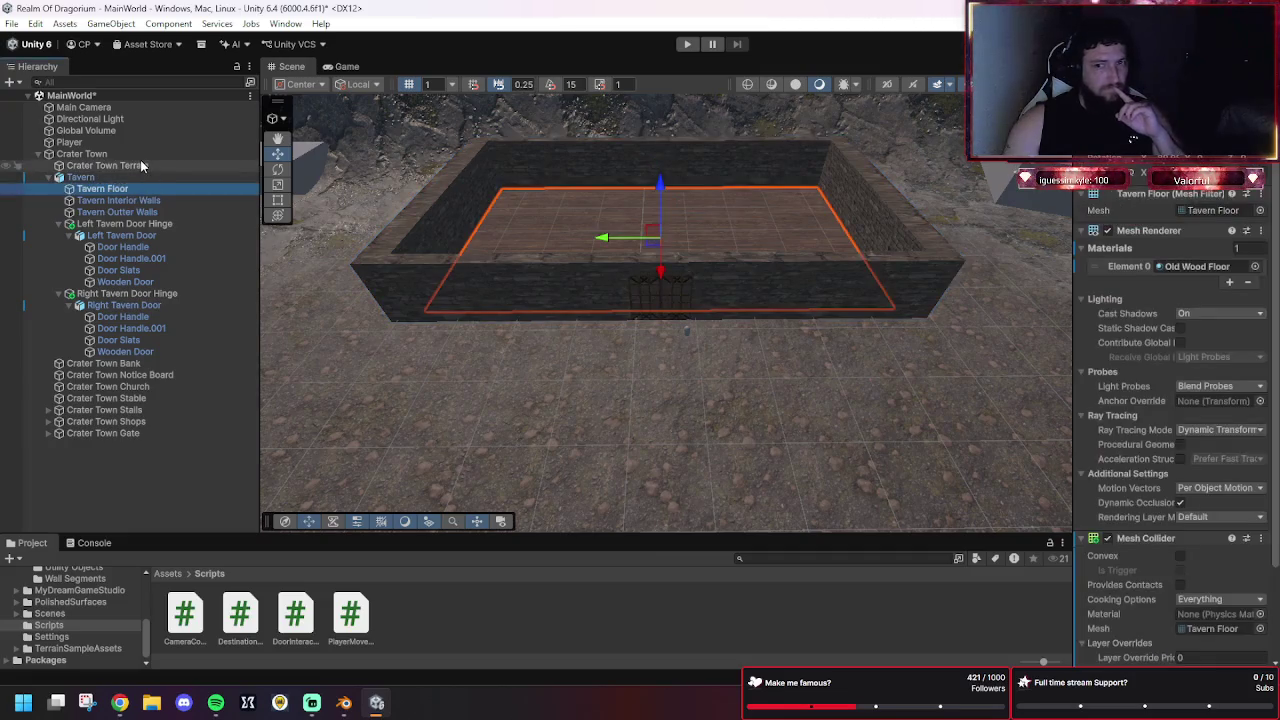
pyautogui.scroll(-1, 1000, 440)
pyautogui.scroll(-4, 1090, 465)
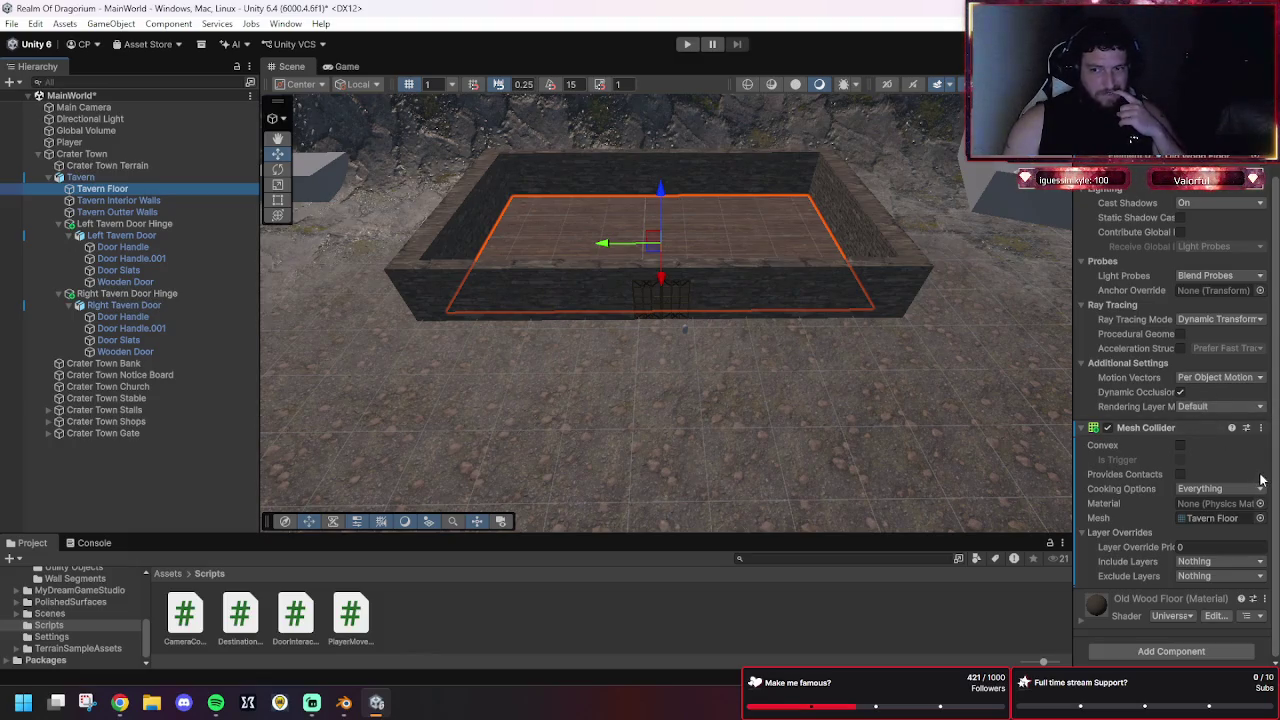
pyautogui.click(1247, 489)
pyautogui.click(1247, 490)
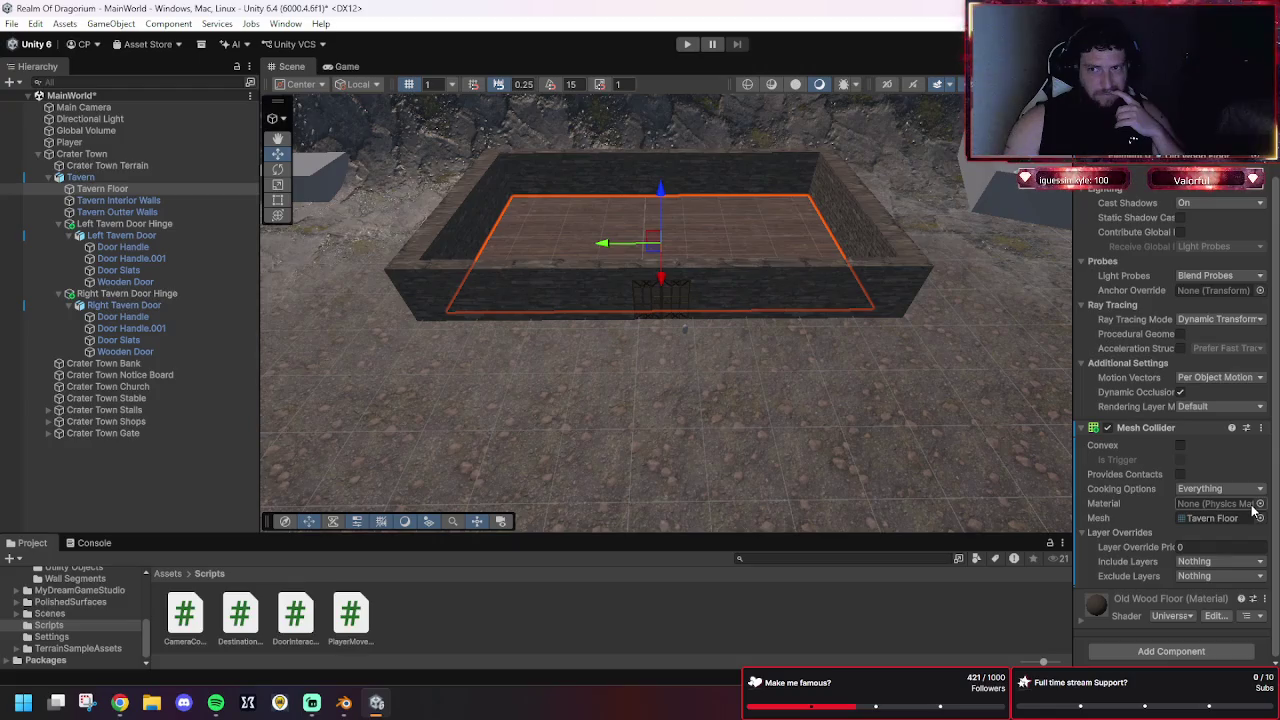
pyautogui.scroll(3, 1232, 370)
pyautogui.scroll(-3, 1232, 370)
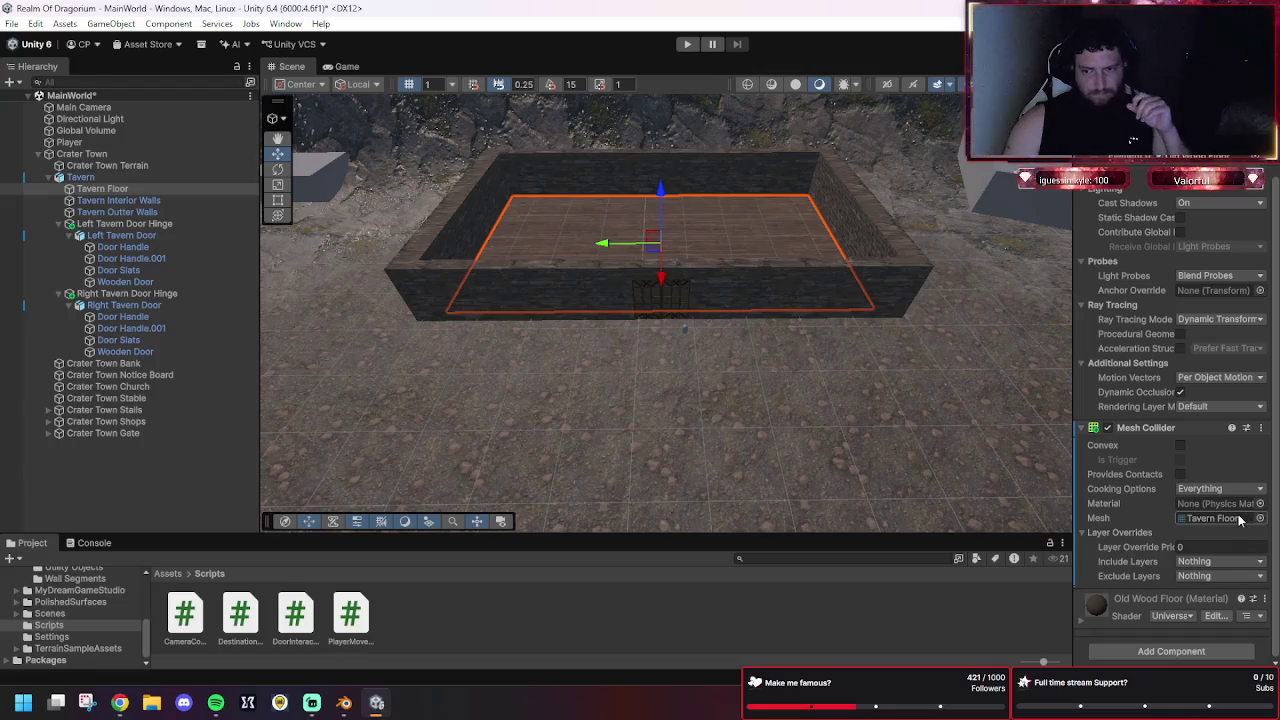
pyautogui.click(1194, 563)
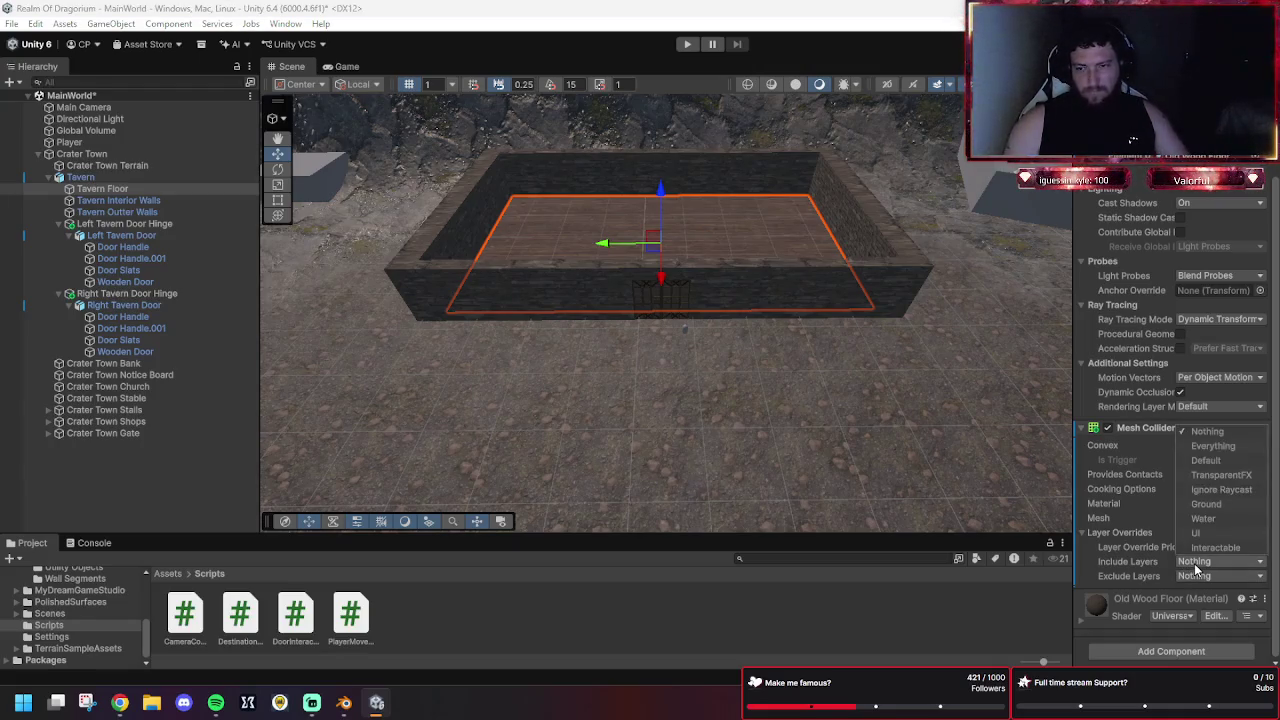
pyautogui.click(1194, 563)
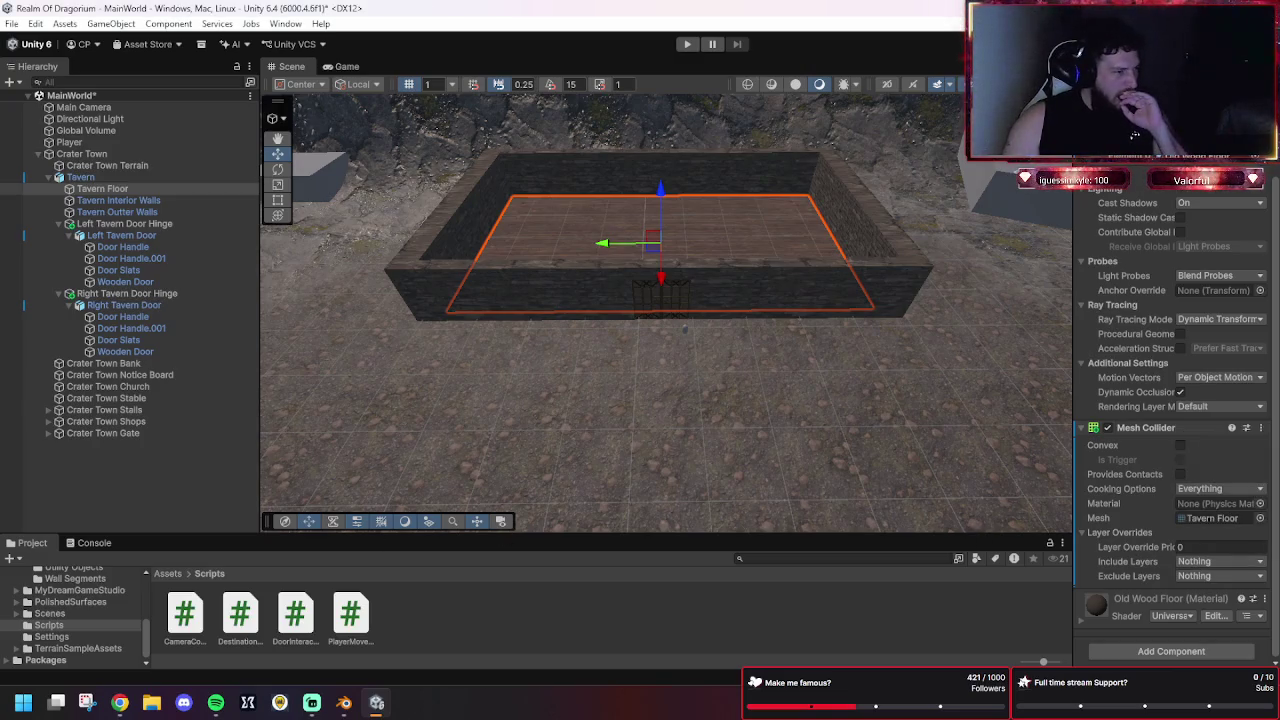
pyautogui.scroll(3, 505, 343)
# Clear the selection and bring the Scene view round to the tavern doorway.
pyautogui.click(811, 351)
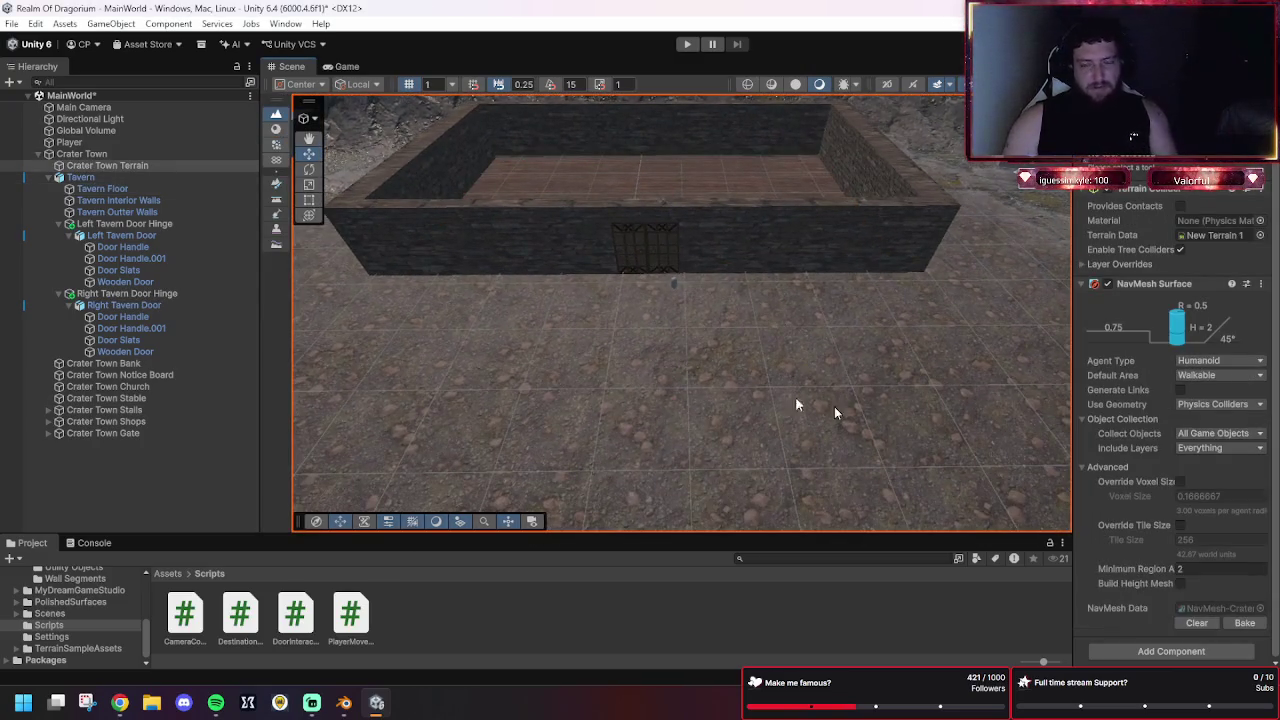
pyautogui.click(812, 626)
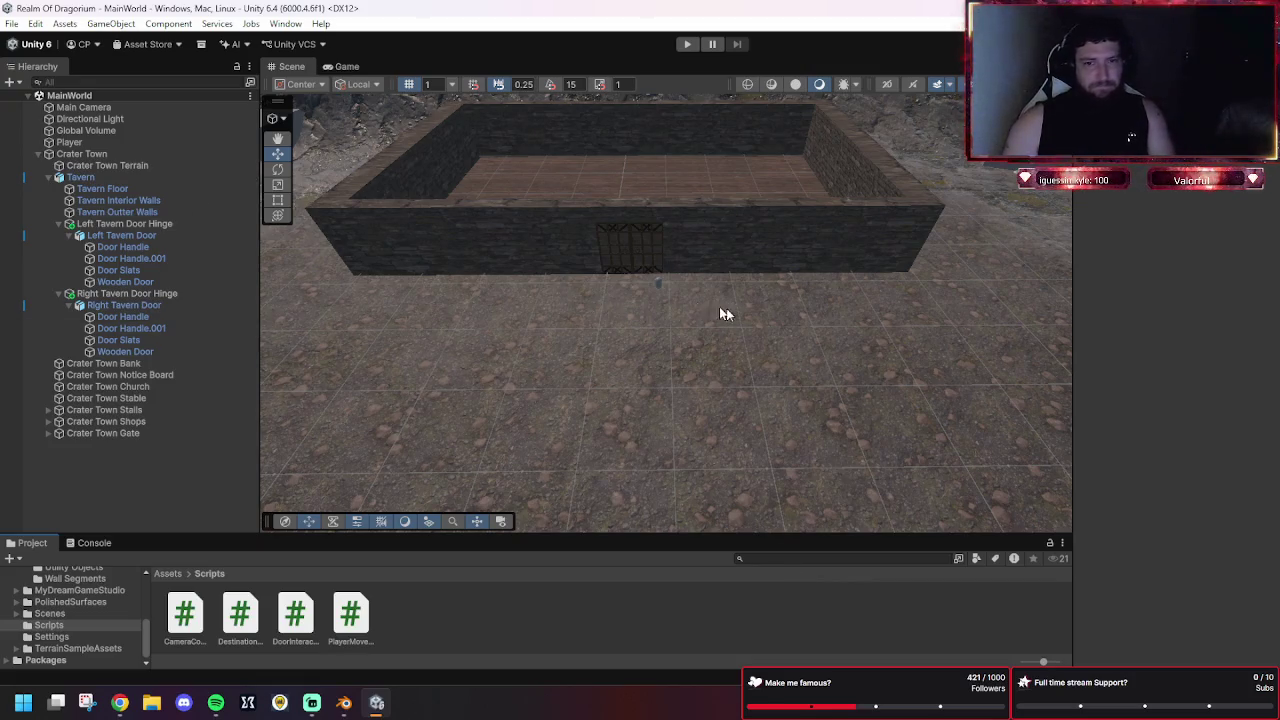
pyautogui.press('w')
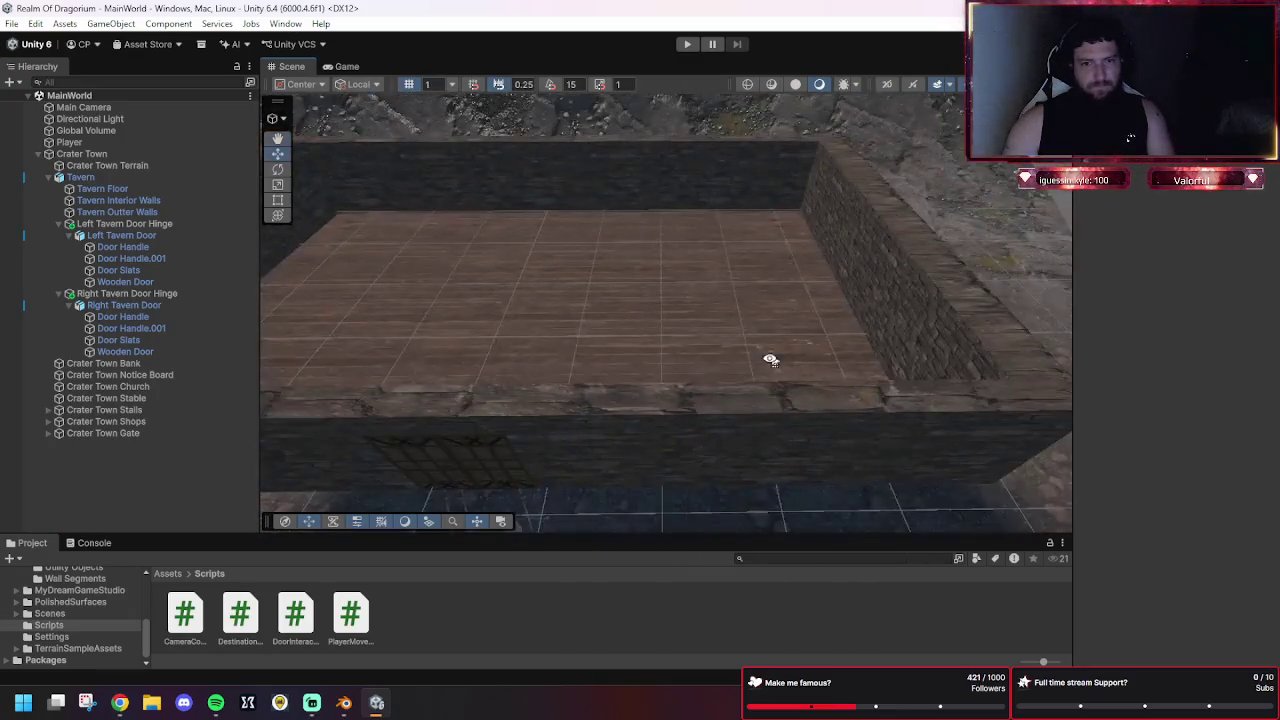
pyautogui.moveTo(770, 360)
pyautogui.mouseDown()
pyautogui.moveTo(571, 343)
pyautogui.moveTo(789, 297)
pyautogui.moveTo(643, 397)
pyautogui.moveTo(748, 290)
pyautogui.moveTo(703, 322)
pyautogui.moveTo(728, 259)
pyautogui.moveTo(760, 264)
pyautogui.mouseUp()
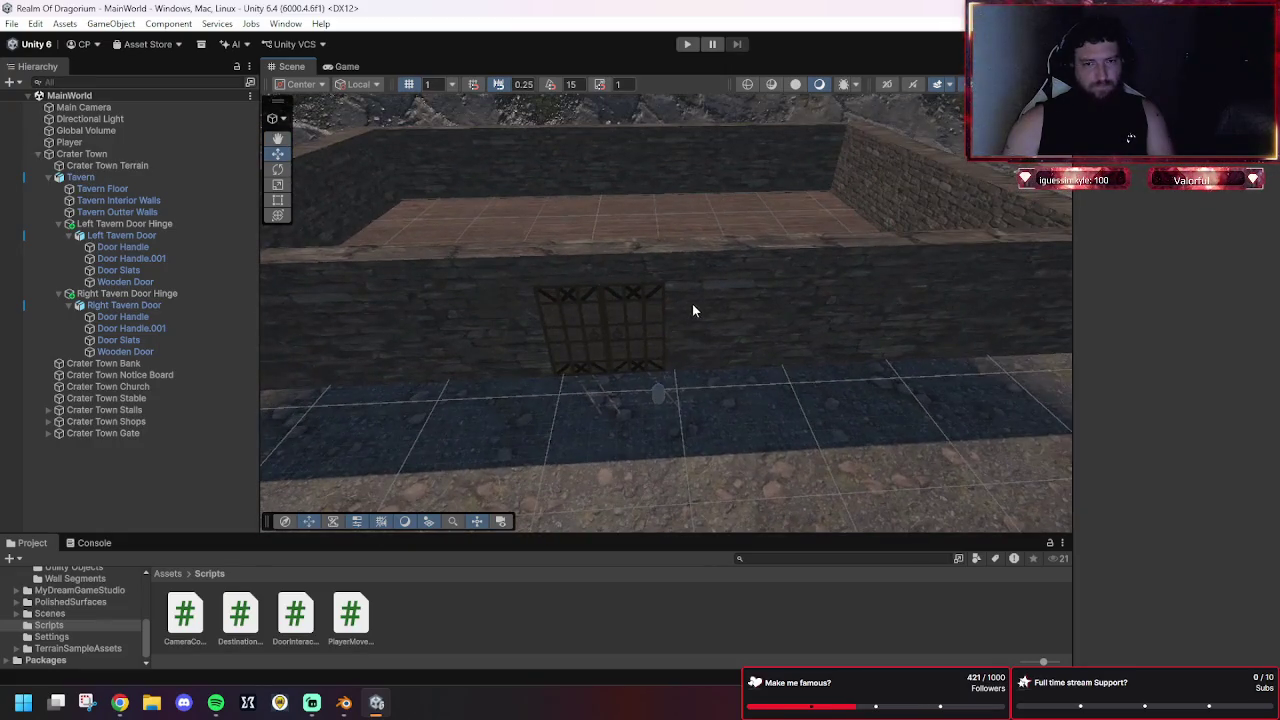
pyautogui.moveTo(692, 305); pyautogui.dragTo(683, 320)
pyautogui.moveTo(543, 339)
pyautogui.mouseDown()
pyautogui.moveTo(706, 337)
pyautogui.moveTo(711, 394)
pyautogui.moveTo(797, 174)
pyautogui.moveTo(782, 353)
pyautogui.moveTo(728, 209)
pyautogui.moveTo(789, 160)
pyautogui.moveTo(766, 282)
pyautogui.moveTo(708, 369)
pyautogui.mouseUp()
pyautogui.moveTo(762, 313); pyautogui.dragTo(770, 265)
# Delete the Left and Right Tavern Door Hinges along with their doors.
pyautogui.click(69, 142)
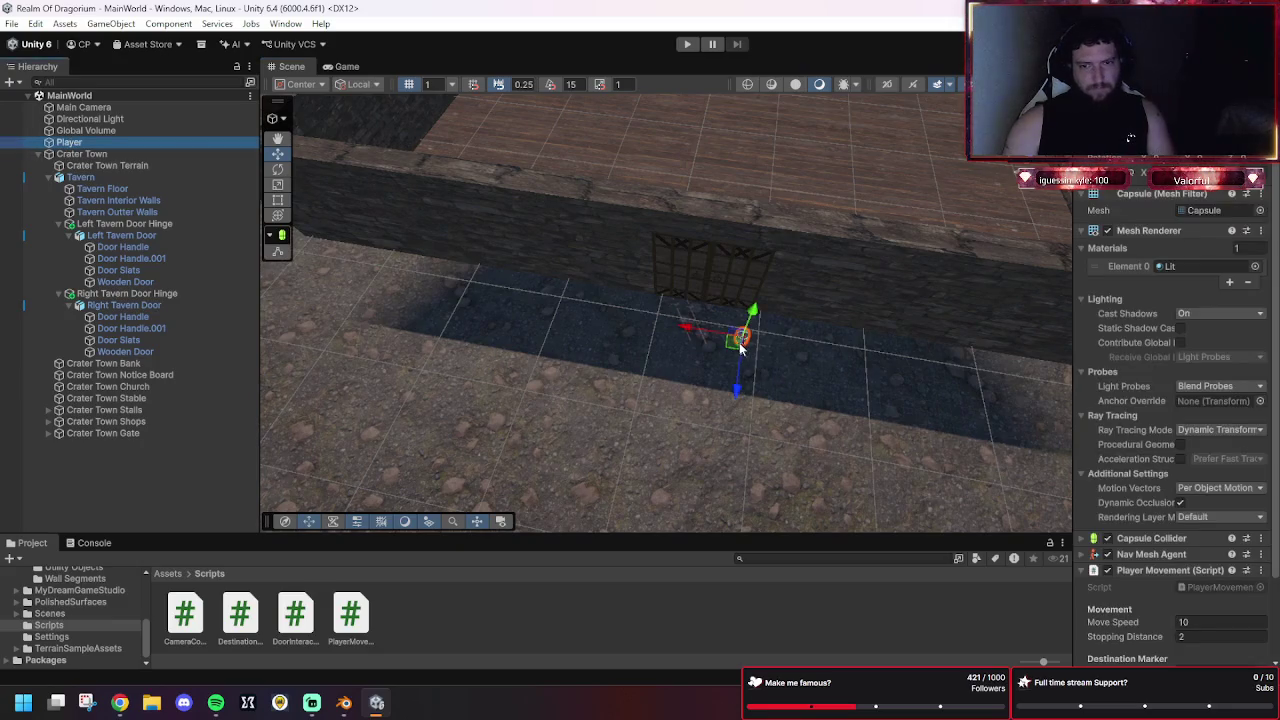
pyautogui.click(210, 224)
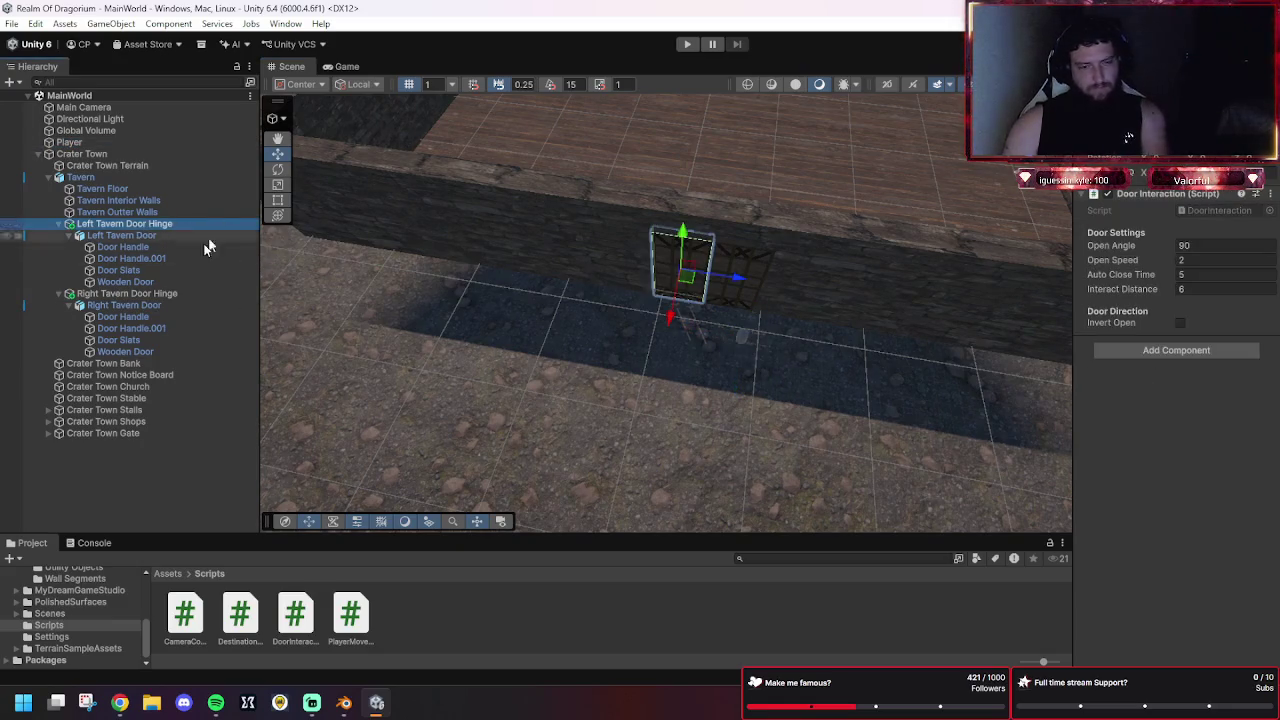
pyautogui.press('Delete')
pyautogui.click(127, 213)
pyautogui.click(134, 224)
pyautogui.press('Delete')
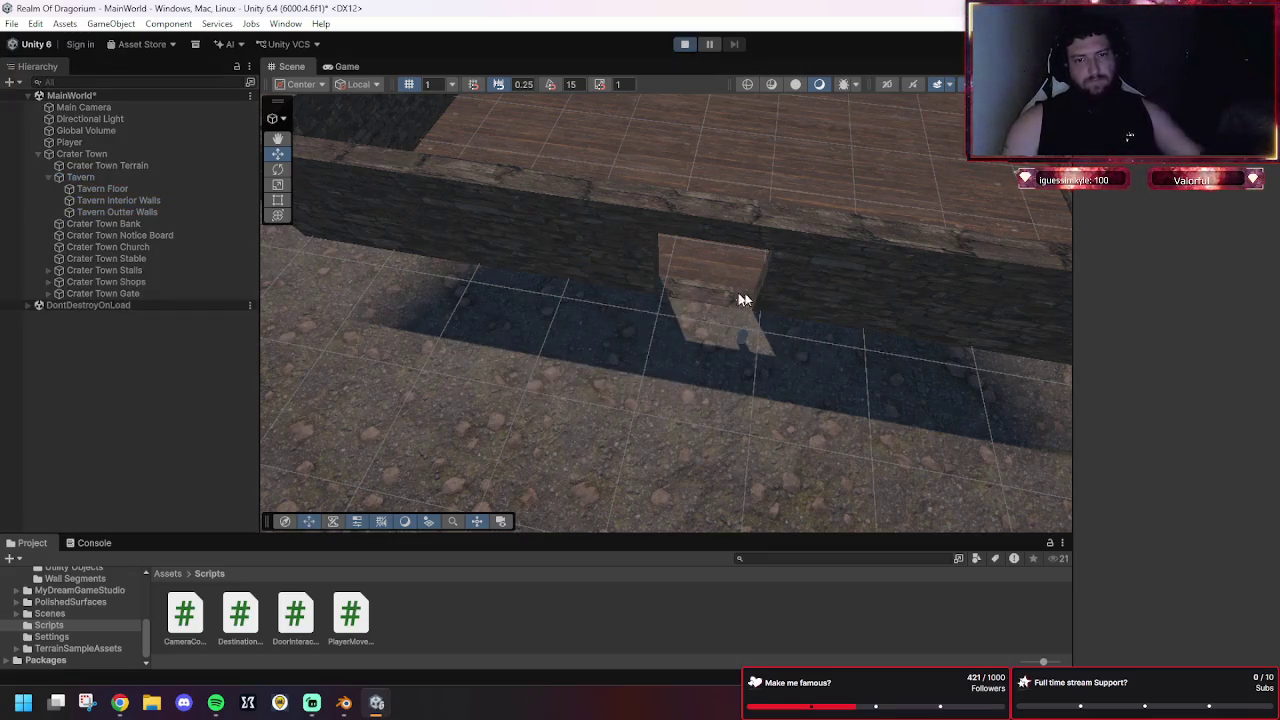
# Walk the capsule through the doorless entrance into the tavern, then stop the game.
pyautogui.click(443, 251)
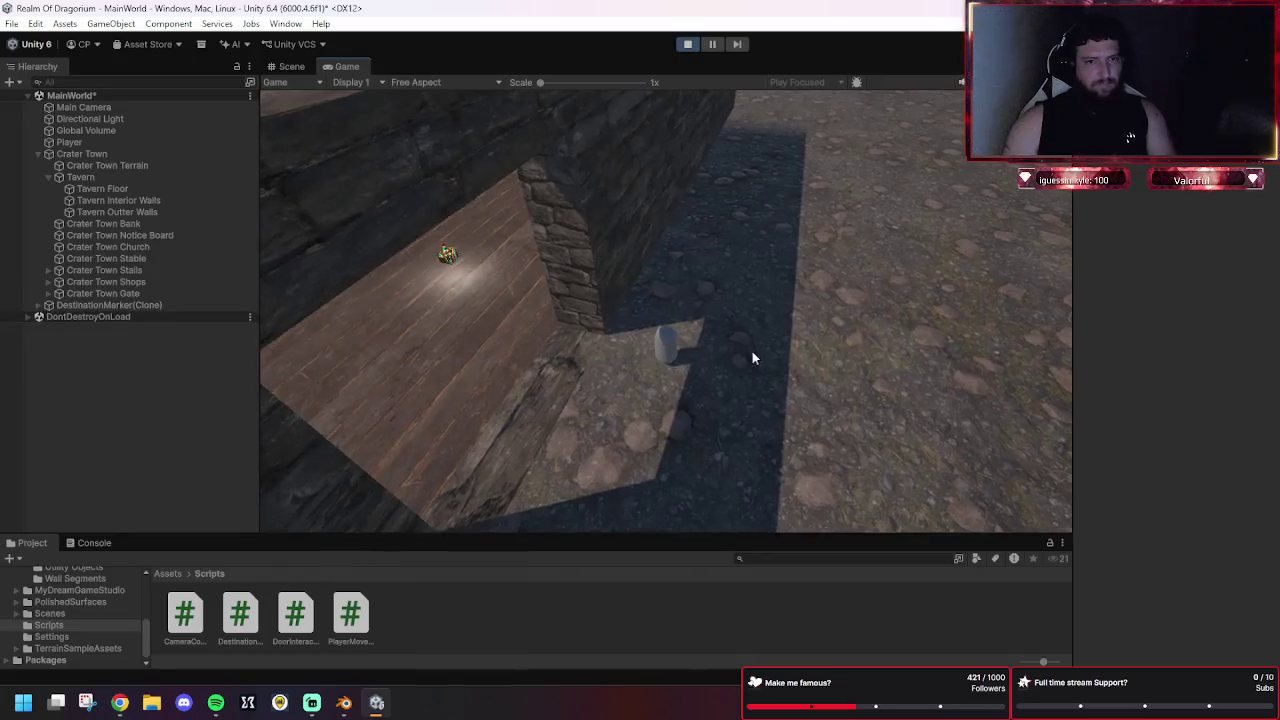
pyautogui.click(600, 422)
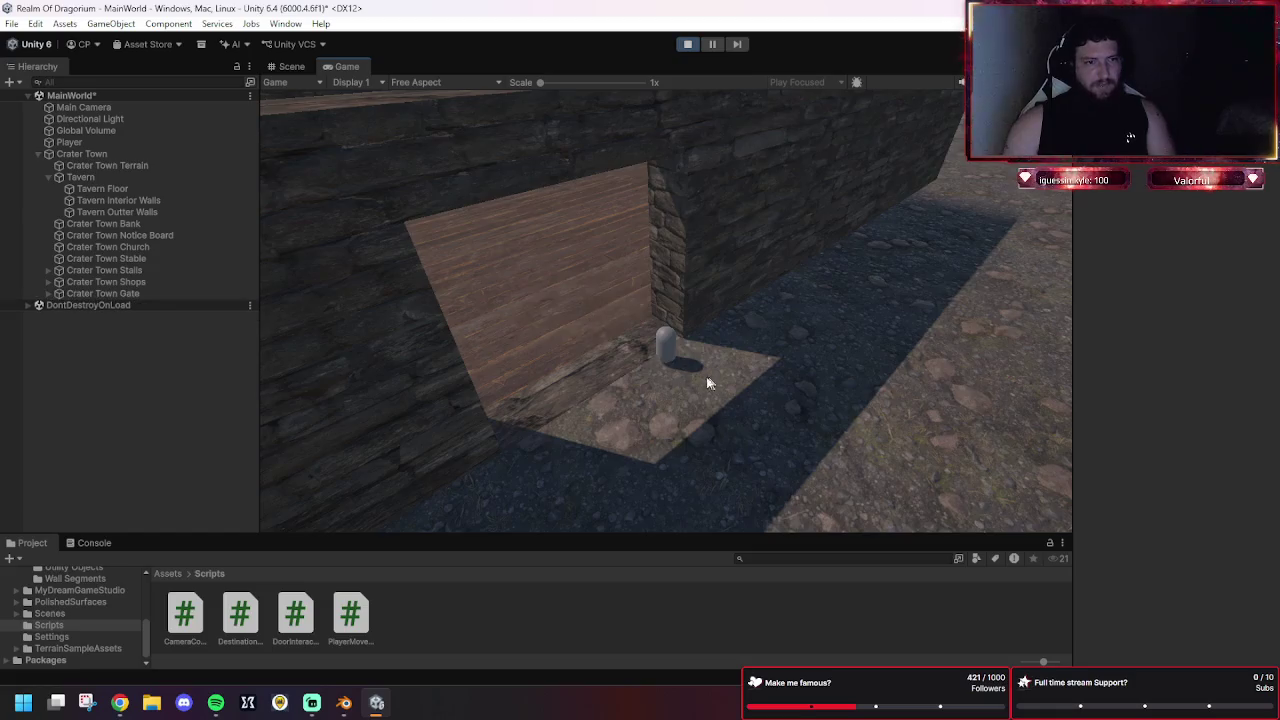
pyautogui.click(575, 340)
pyautogui.click(609, 309)
pyautogui.click(639, 352)
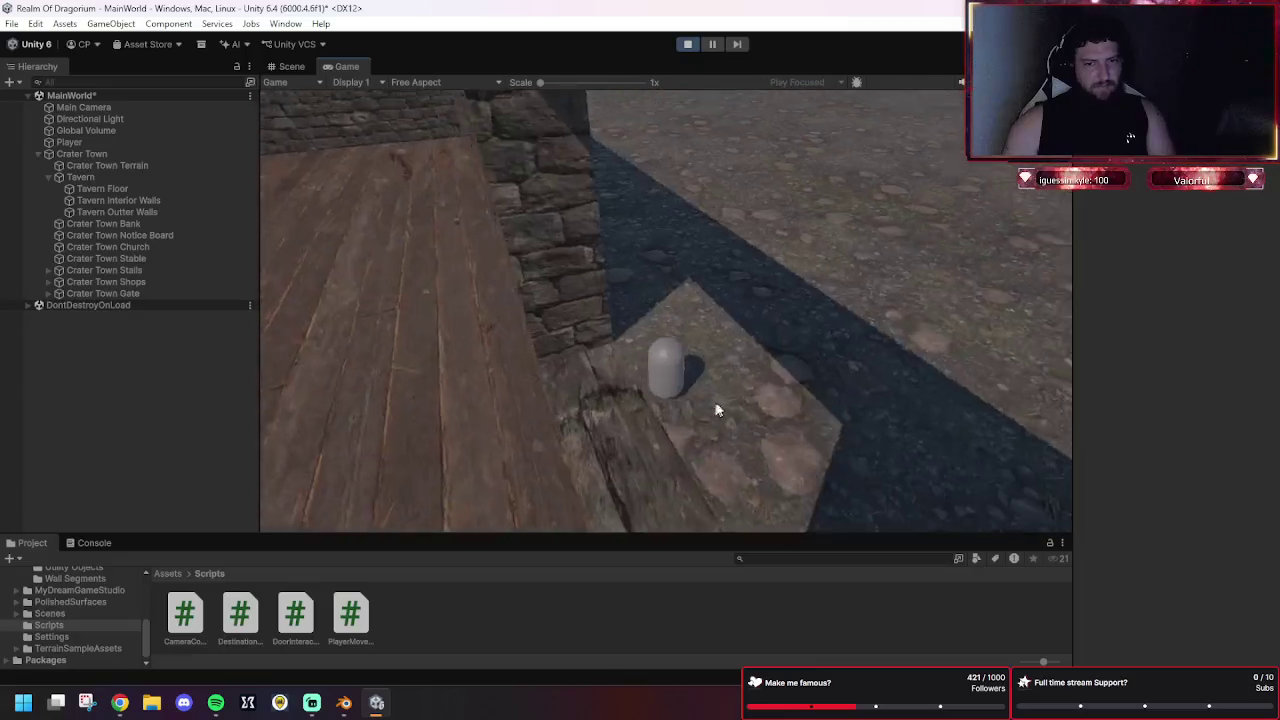
pyautogui.click(686, 45)
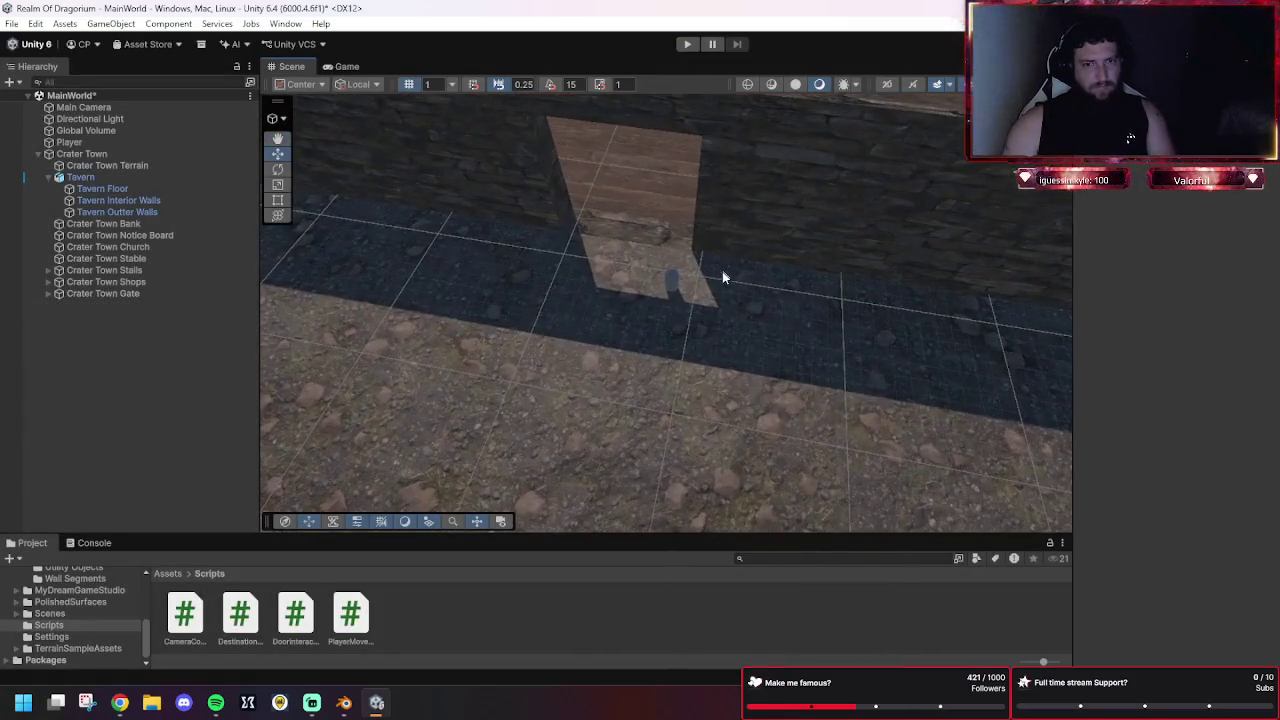
# Move the Player capsule beside the doorway and start the game again.
pyautogui.click(117, 145)
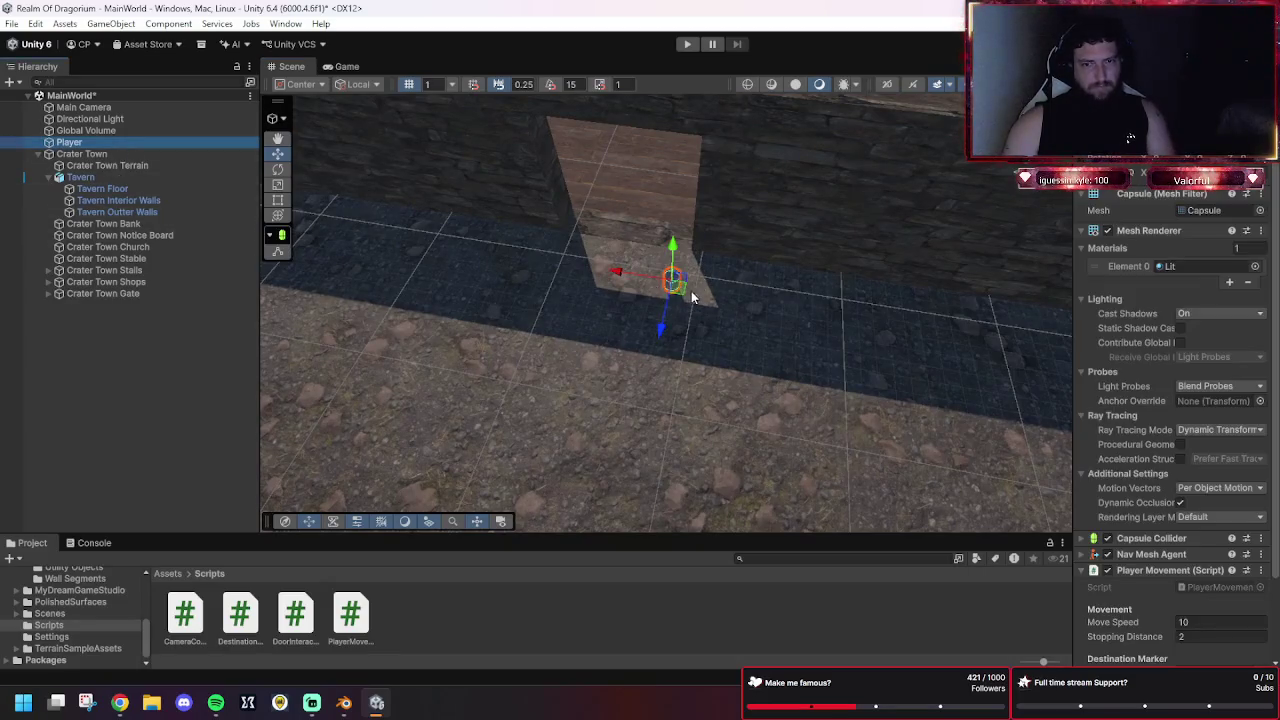
pyautogui.moveTo(679, 287); pyautogui.dragTo(655, 241)
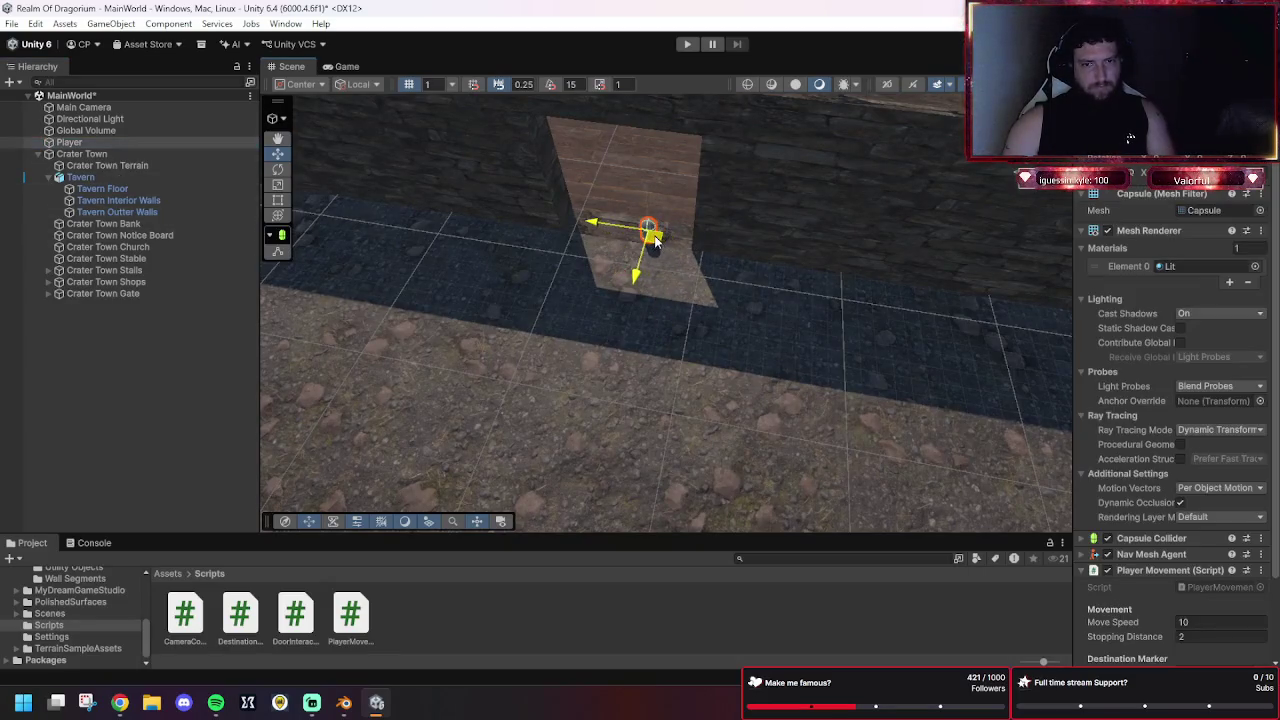
pyautogui.click(686, 45)
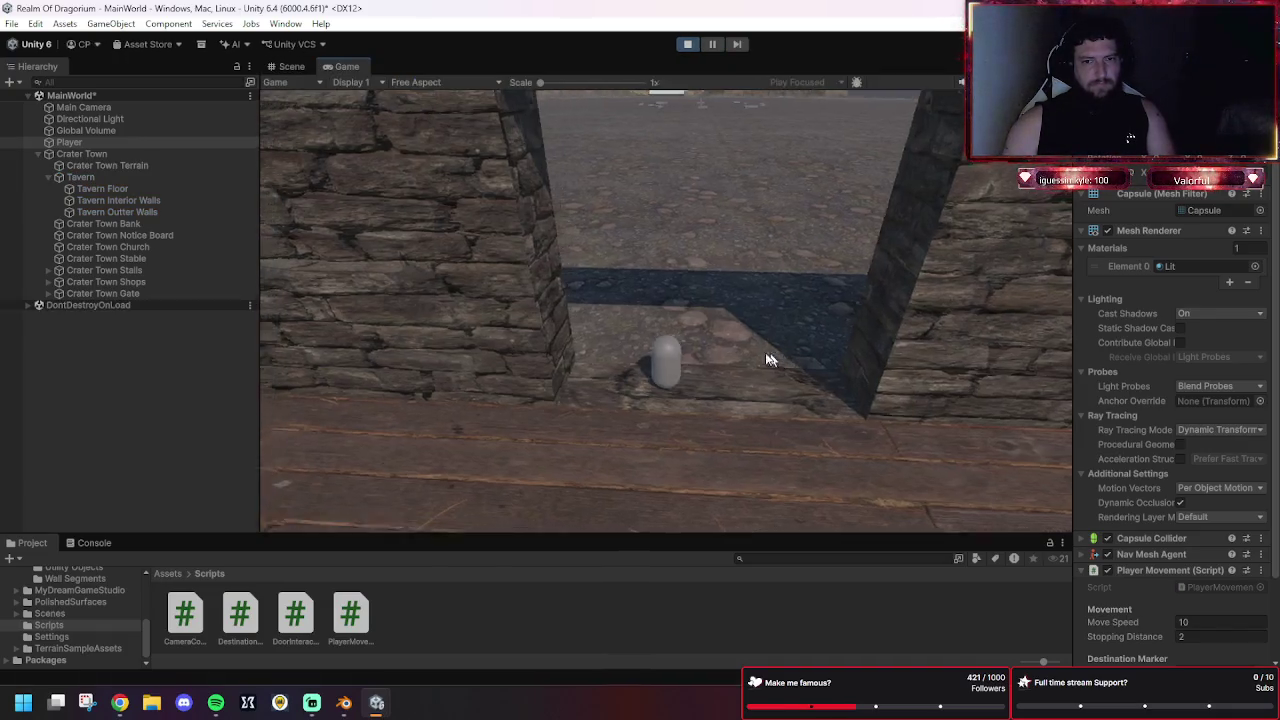
# Walk the player across the tavern floor and out through the doorway.
pyautogui.click(656, 470)
pyautogui.click(710, 305)
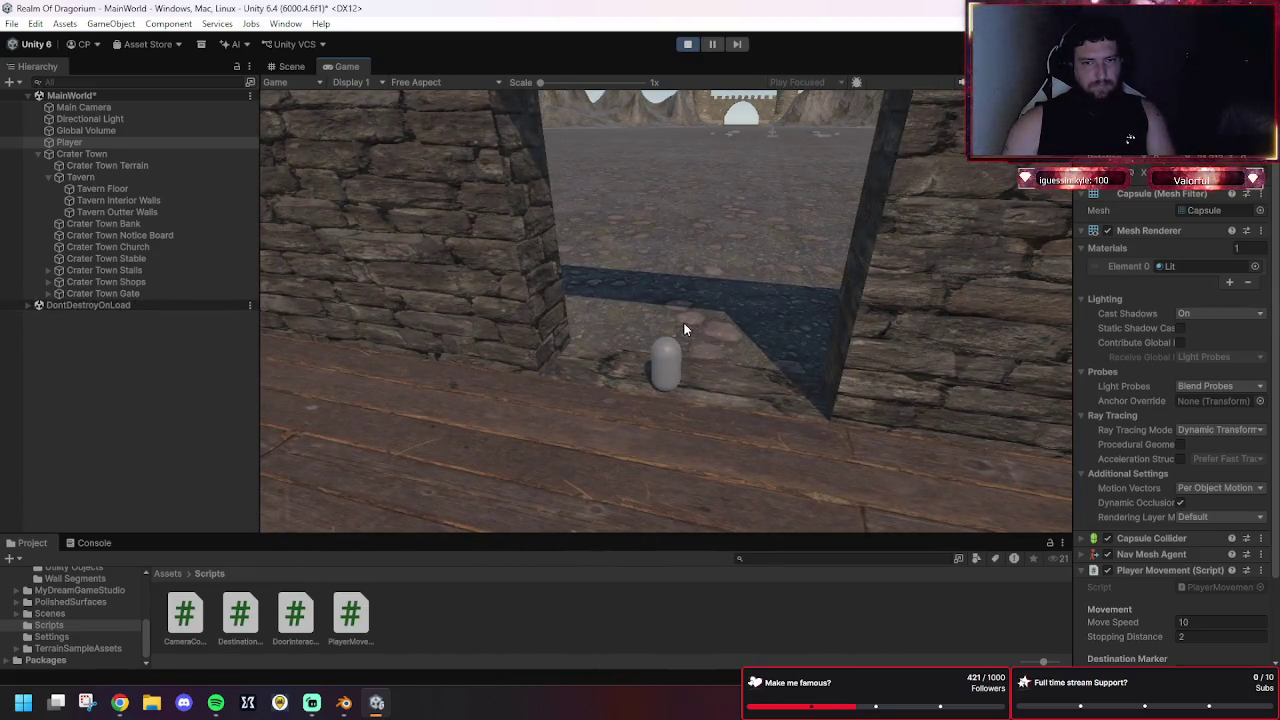
pyautogui.click(615, 338)
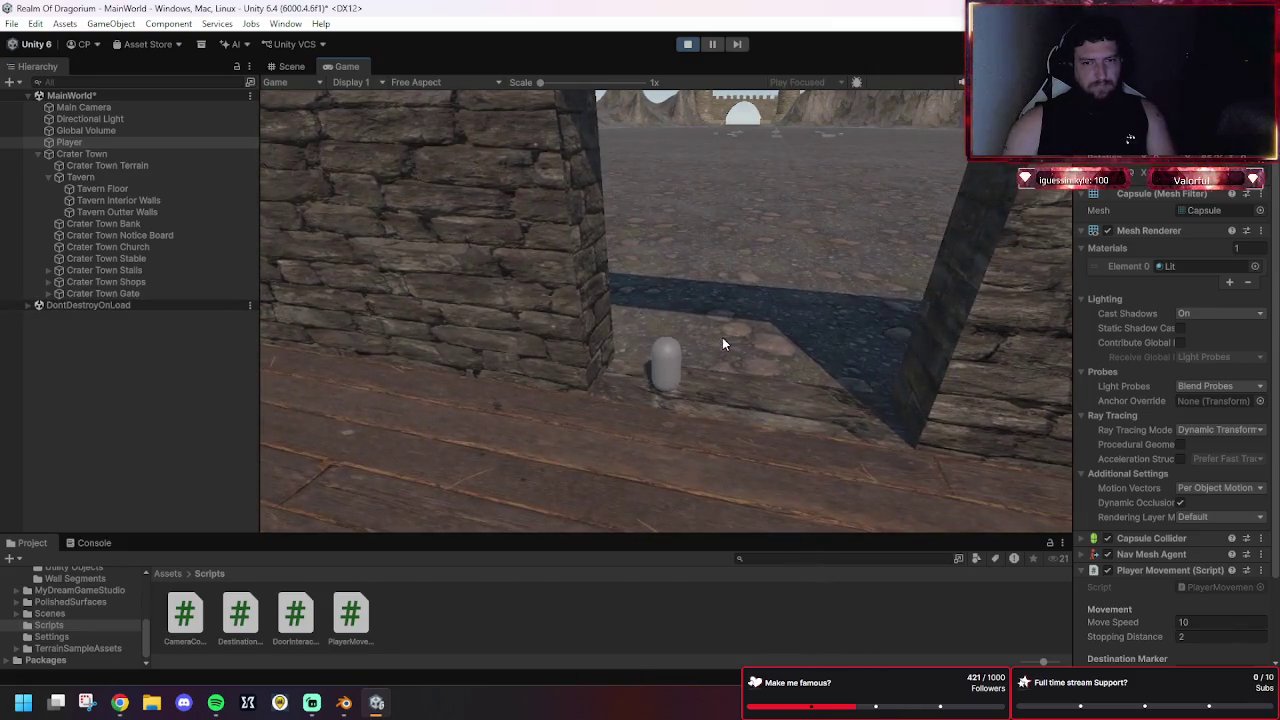
pyautogui.click(726, 352)
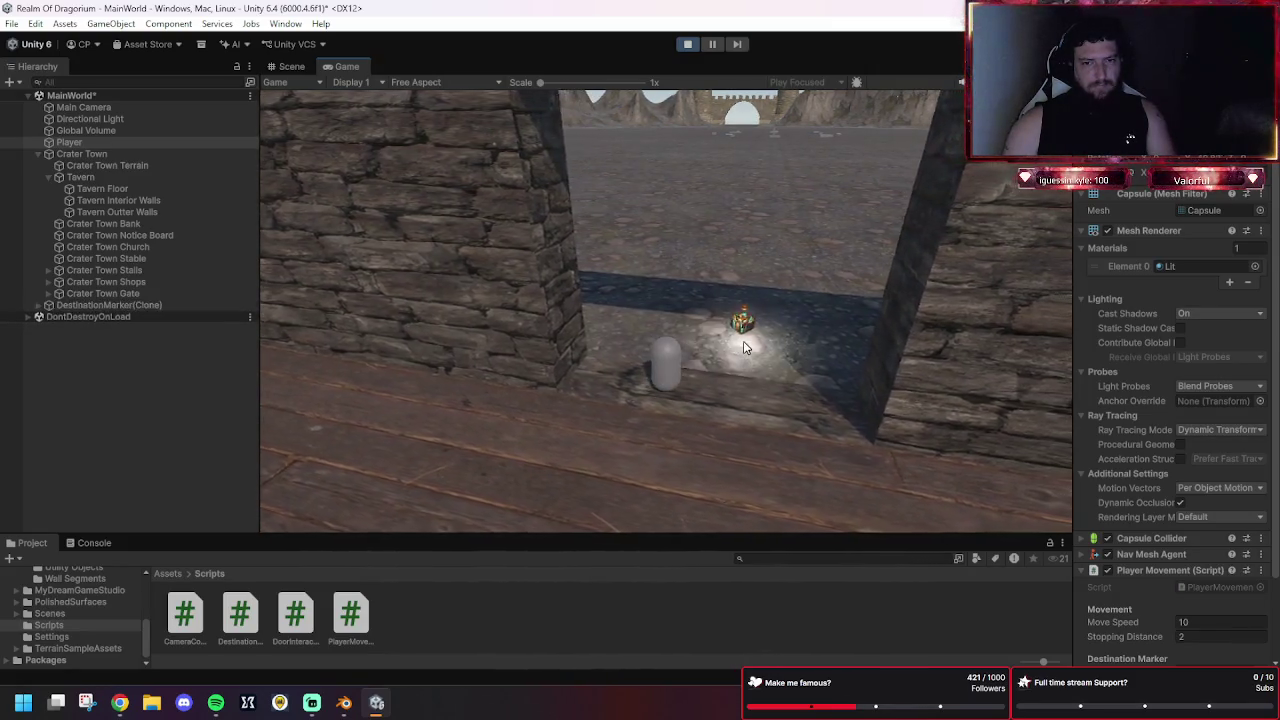
pyautogui.click(605, 329)
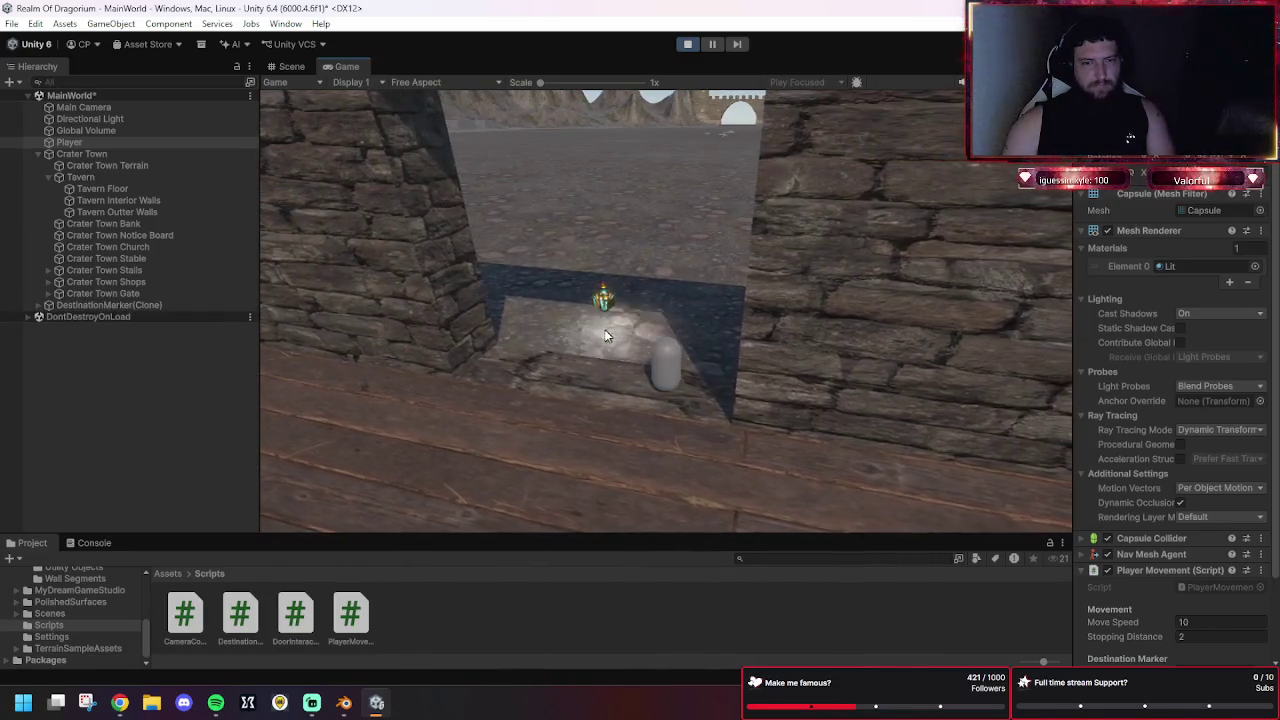
pyautogui.click(762, 350)
pyautogui.click(795, 362)
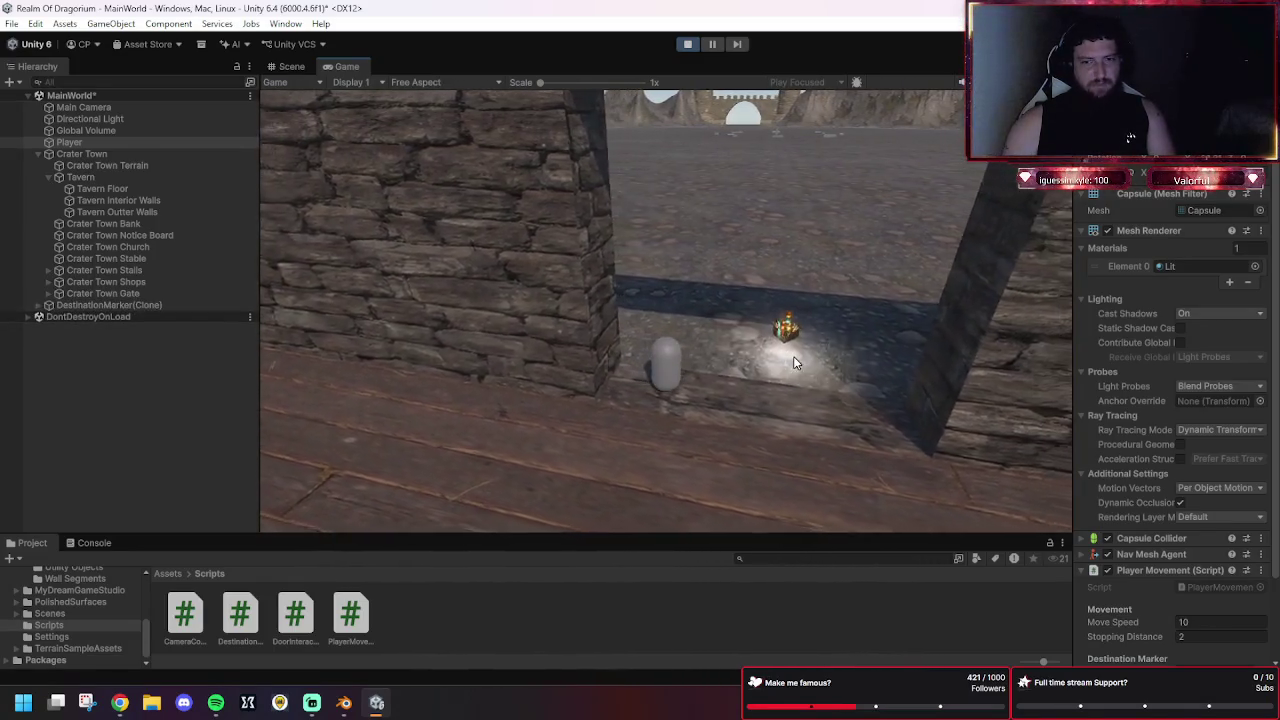
# Walk the player around the doorway a few more times, then stop the play test.
pyautogui.click(603, 325)
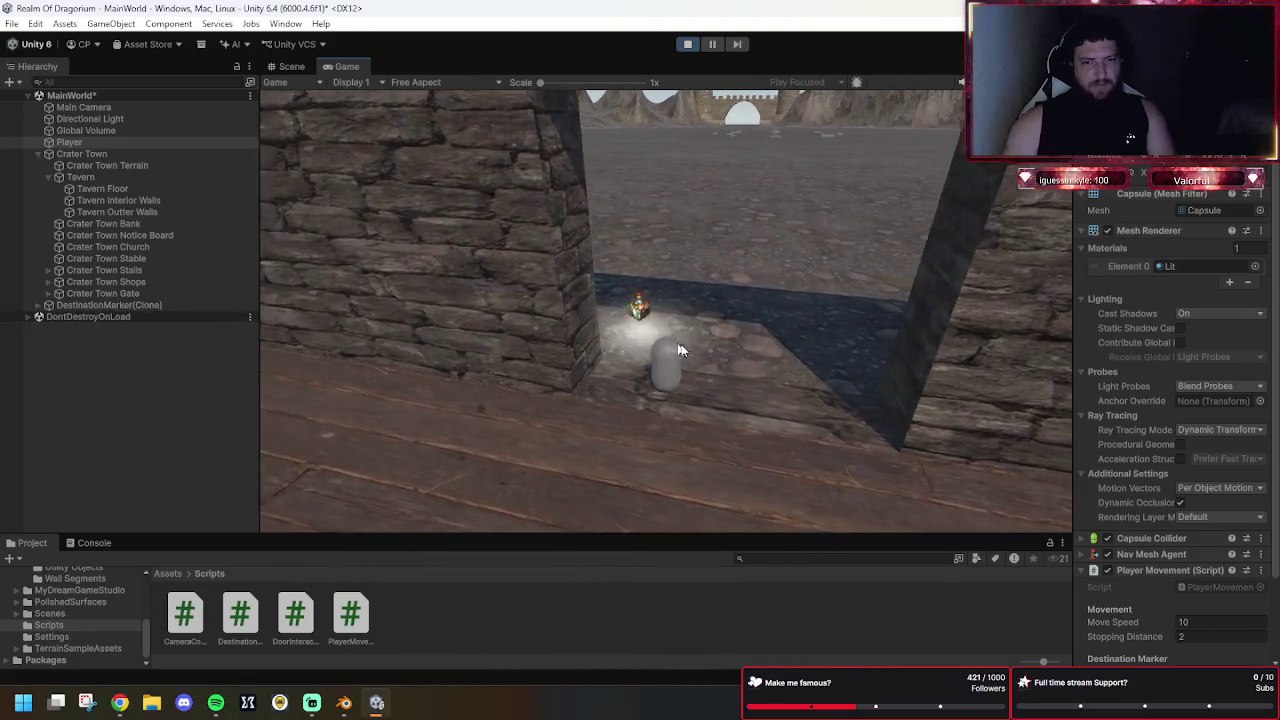
pyautogui.click(673, 341)
pyautogui.click(806, 362)
pyautogui.click(638, 340)
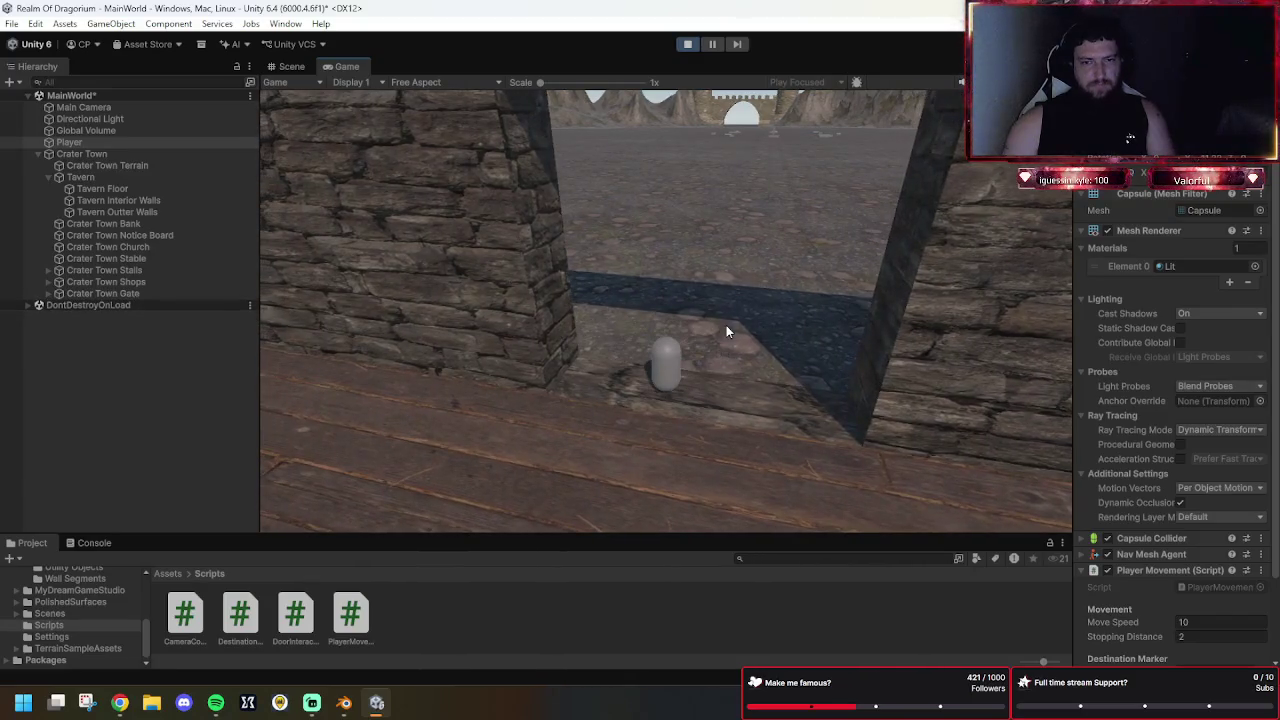
pyautogui.click(673, 302)
pyautogui.click(687, 43)
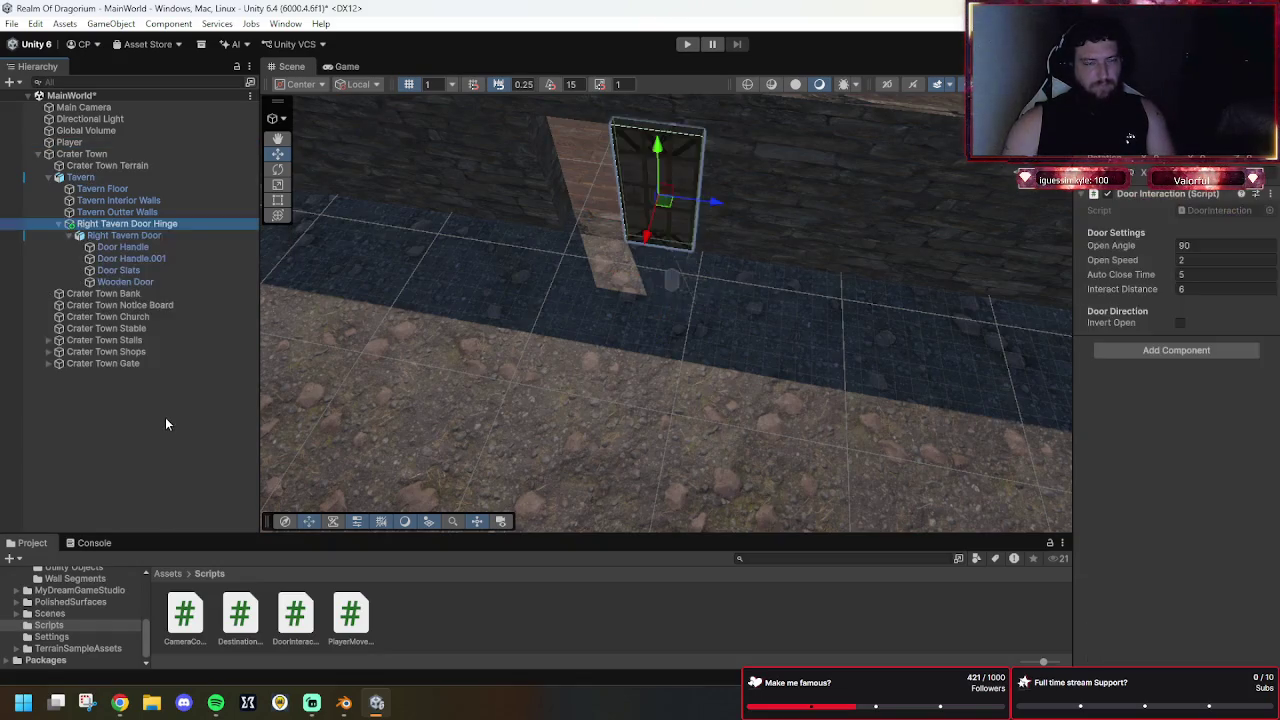
# Restore the Left Tavern Door Hinge with undo, select the right door, and start play.
pyautogui.hotkey('ctrl', 'z')
pyautogui.hotkey('ctrl', 'z')
pyautogui.hotkey('ctrl', 'z')
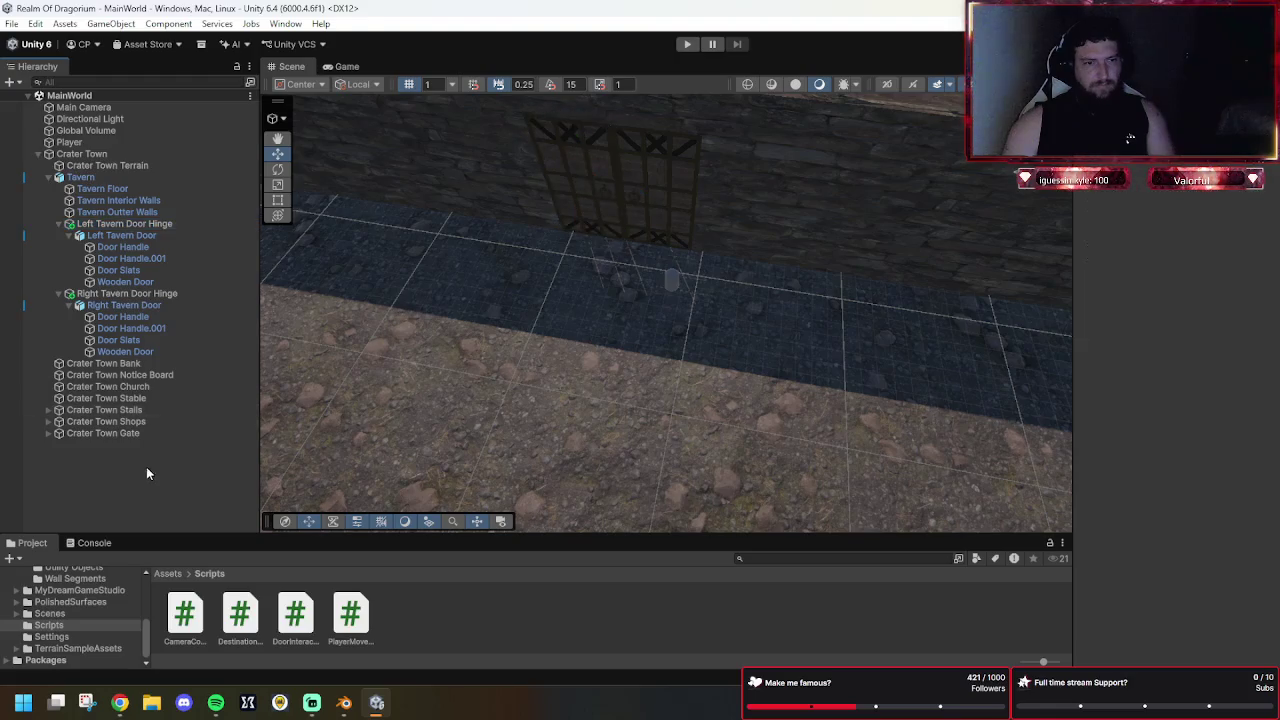
pyautogui.moveTo(1000, 270)
pyautogui.mouseDown()
pyautogui.moveTo(757, 205)
pyautogui.moveTo(686, 400)
pyautogui.moveTo(634, 366)
pyautogui.moveTo(776, 287)
pyautogui.moveTo(715, 319)
pyautogui.mouseUp()
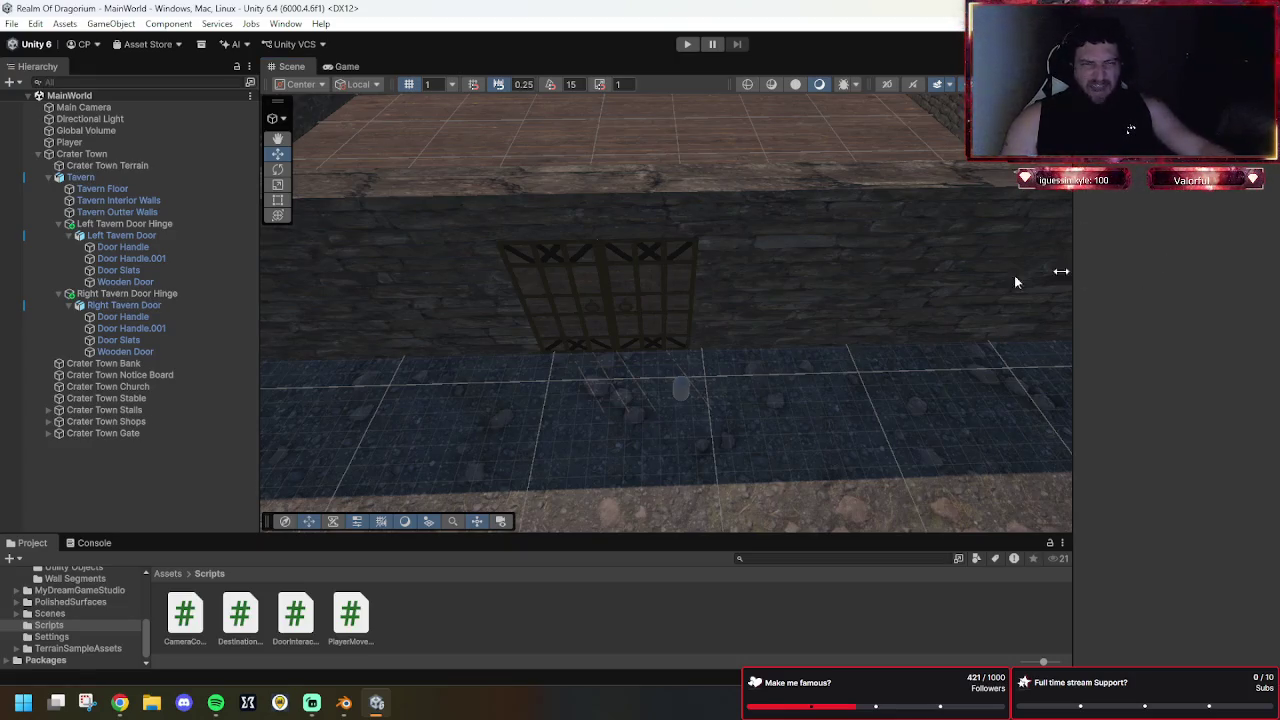
pyautogui.click(617, 337)
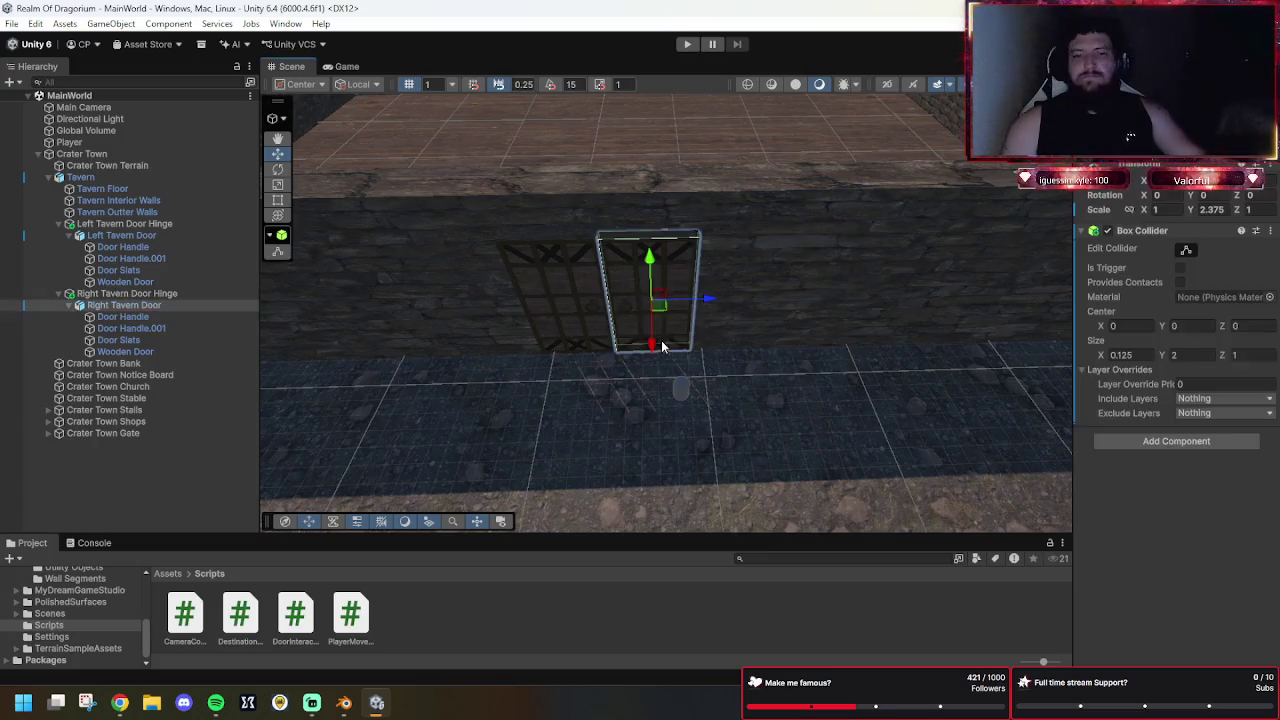
pyautogui.click(690, 47)
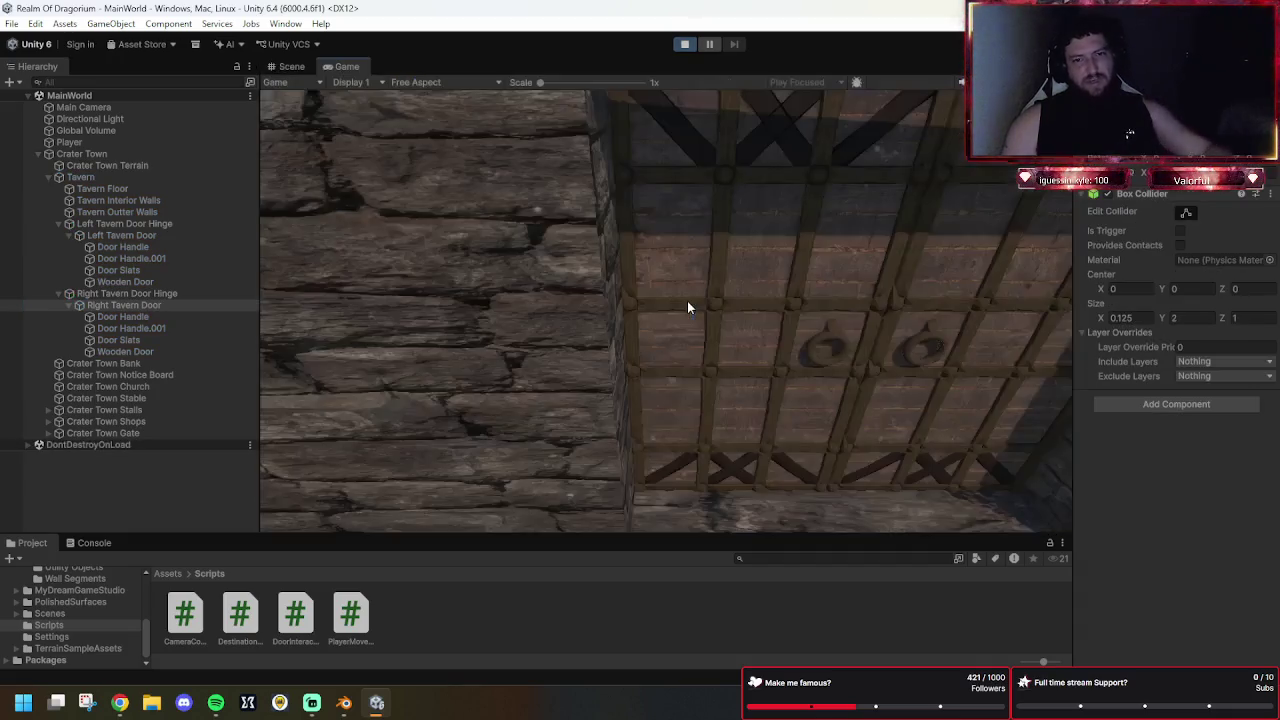
# Walk the player along the tavern wall up to the door.
pyautogui.press('w')
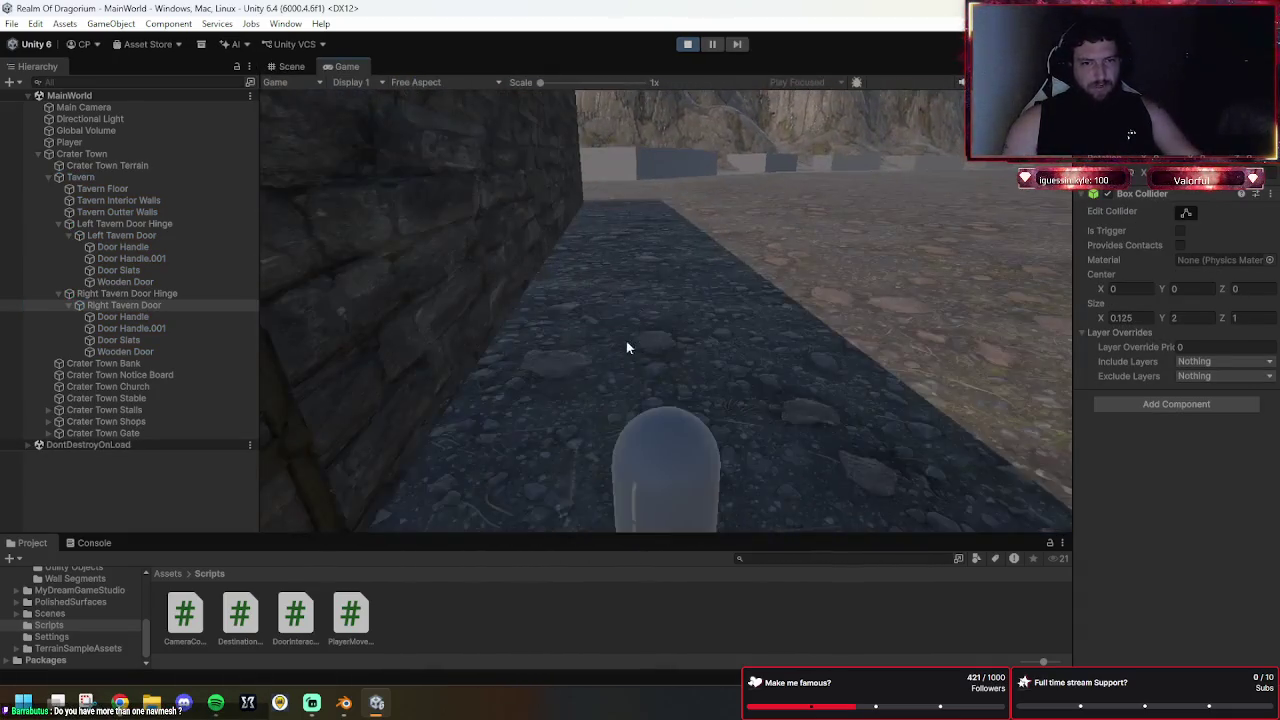
pyautogui.click(585, 430)
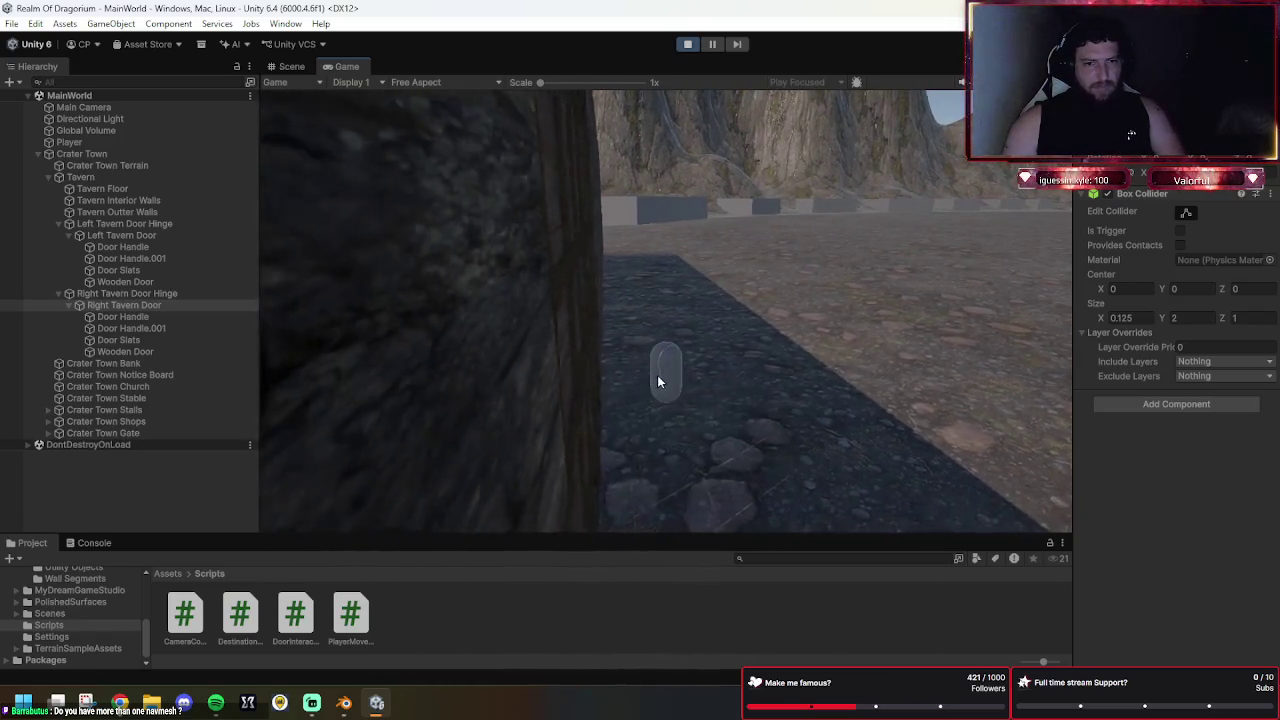
pyautogui.press('w')
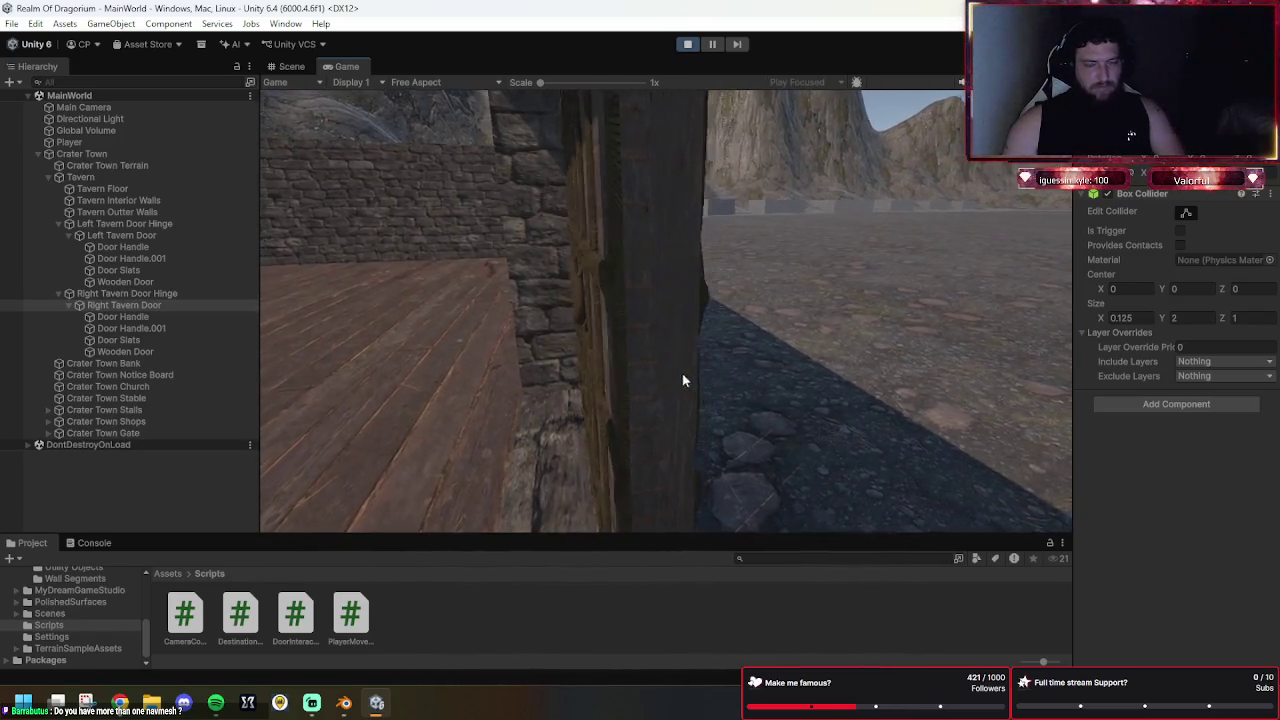
pyautogui.press('w')
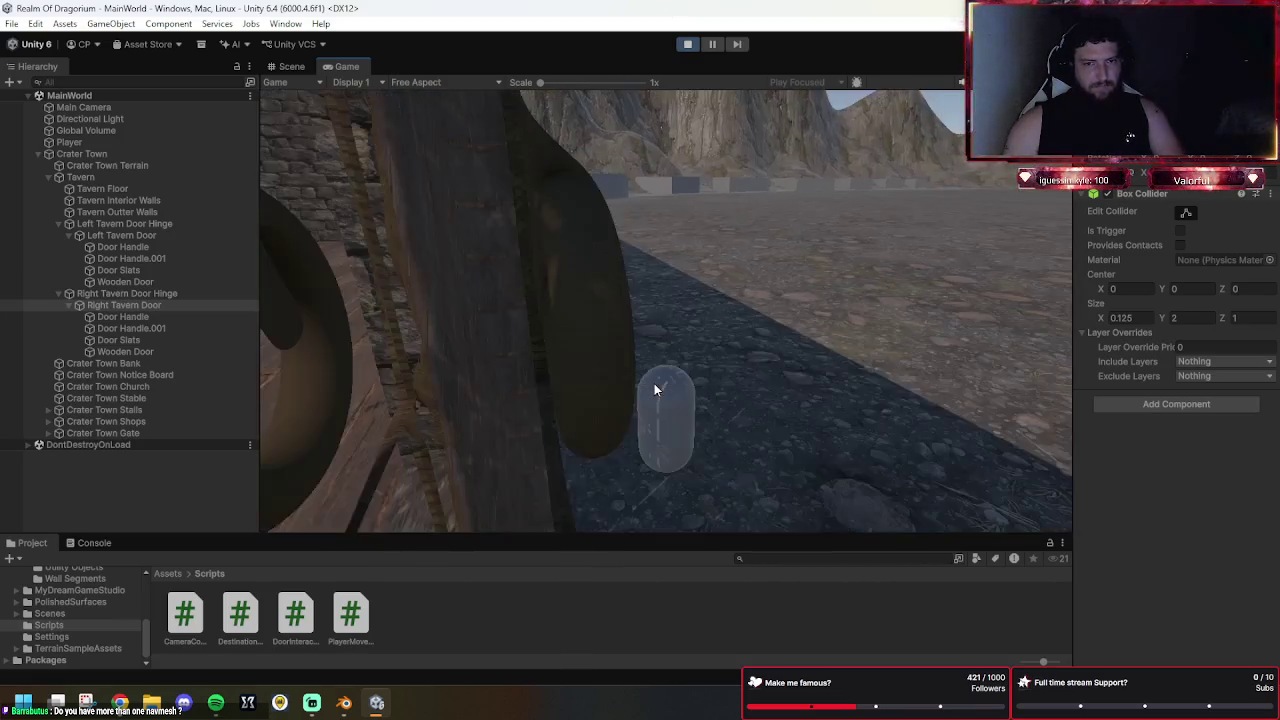
pyautogui.press('w')
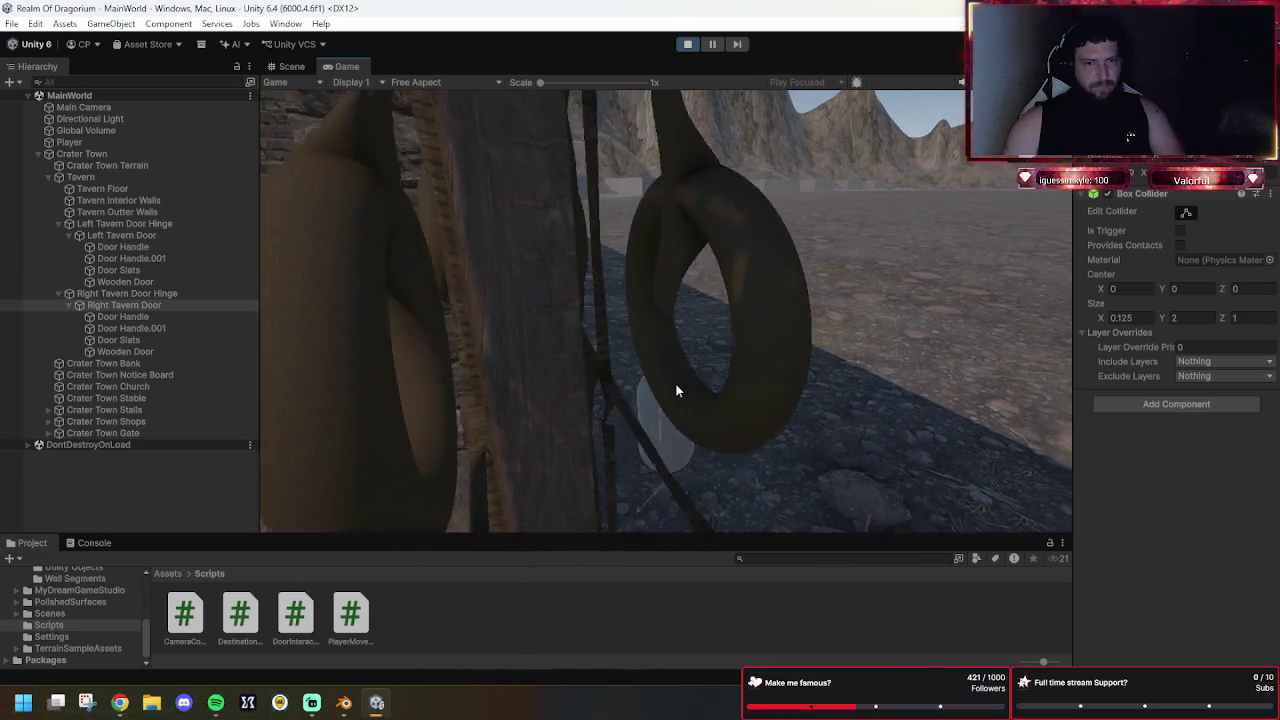
pyautogui.press('w')
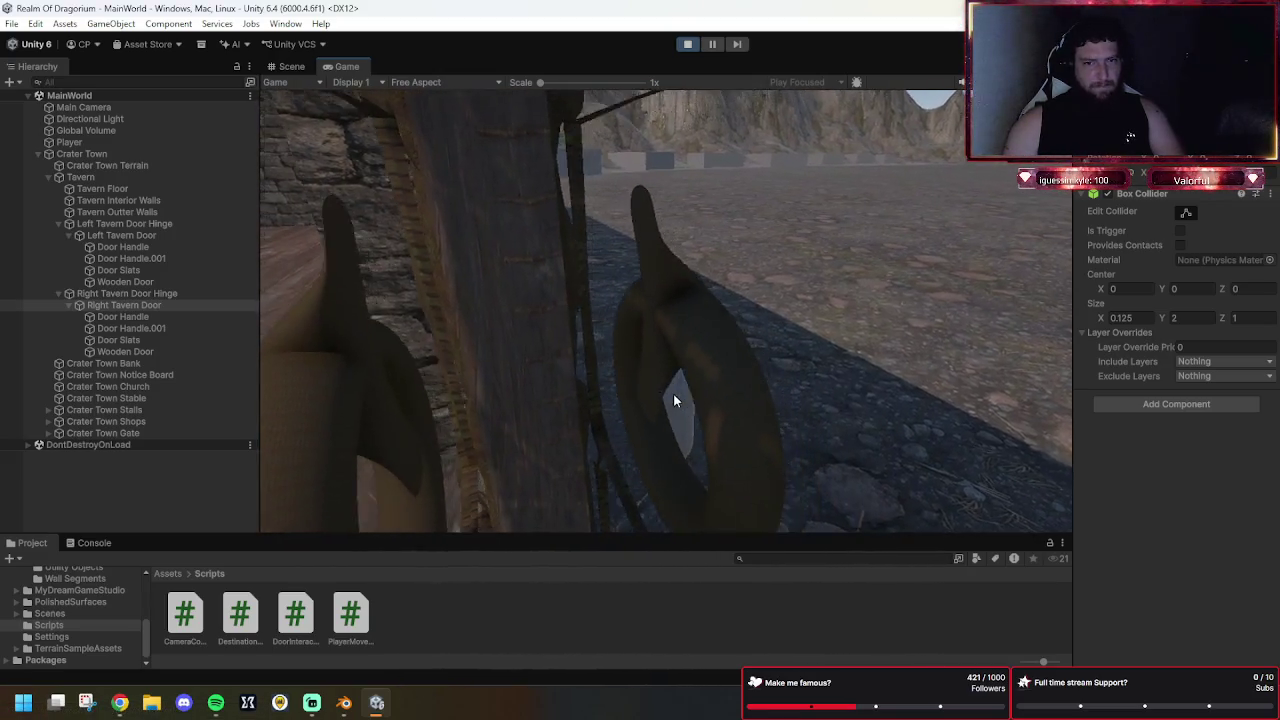
# Swing the tavern door open and shut several times with E while stepping through.
pyautogui.press('e')
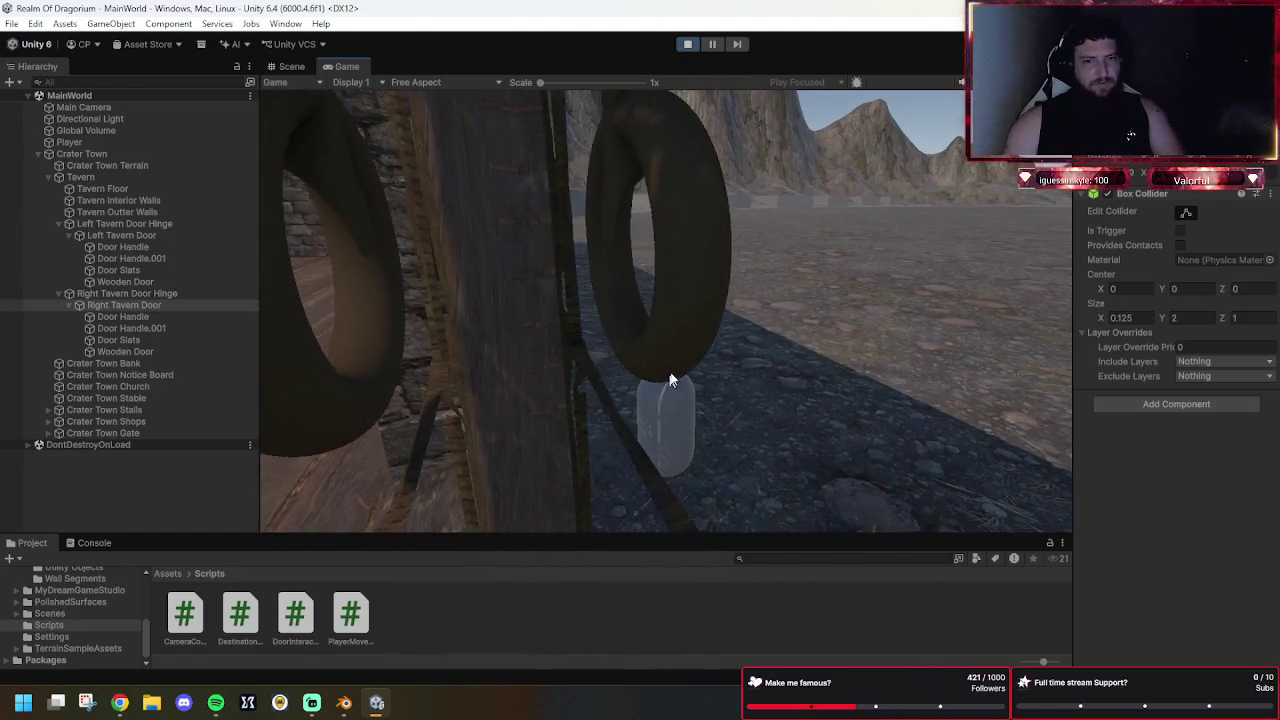
pyautogui.press('w')
pyautogui.press('s')
pyautogui.press('e')
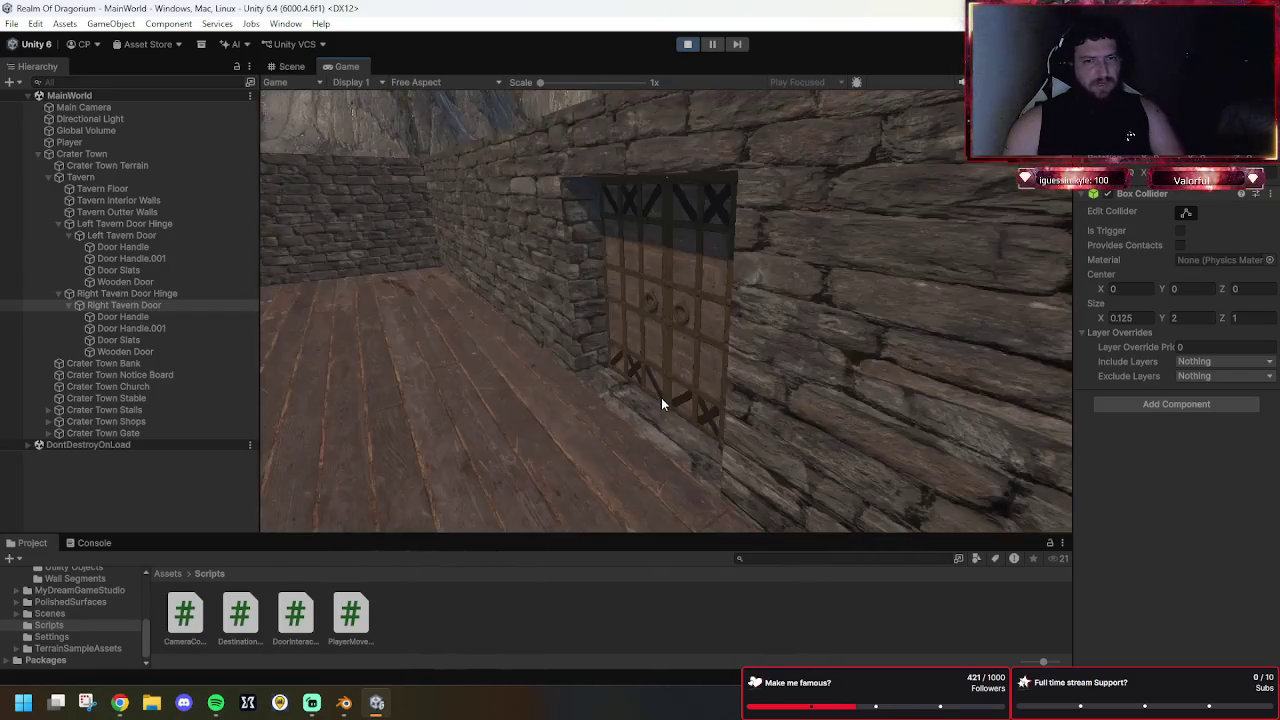
pyautogui.press('e')
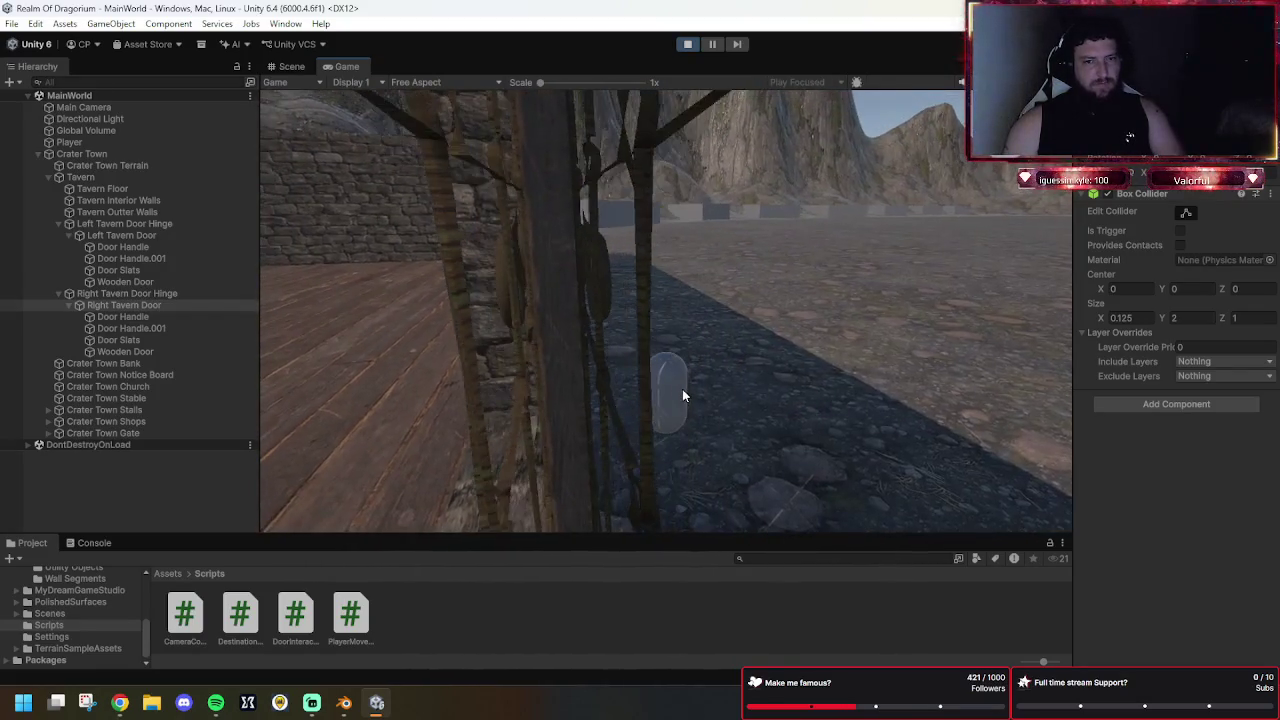
pyautogui.press('e')
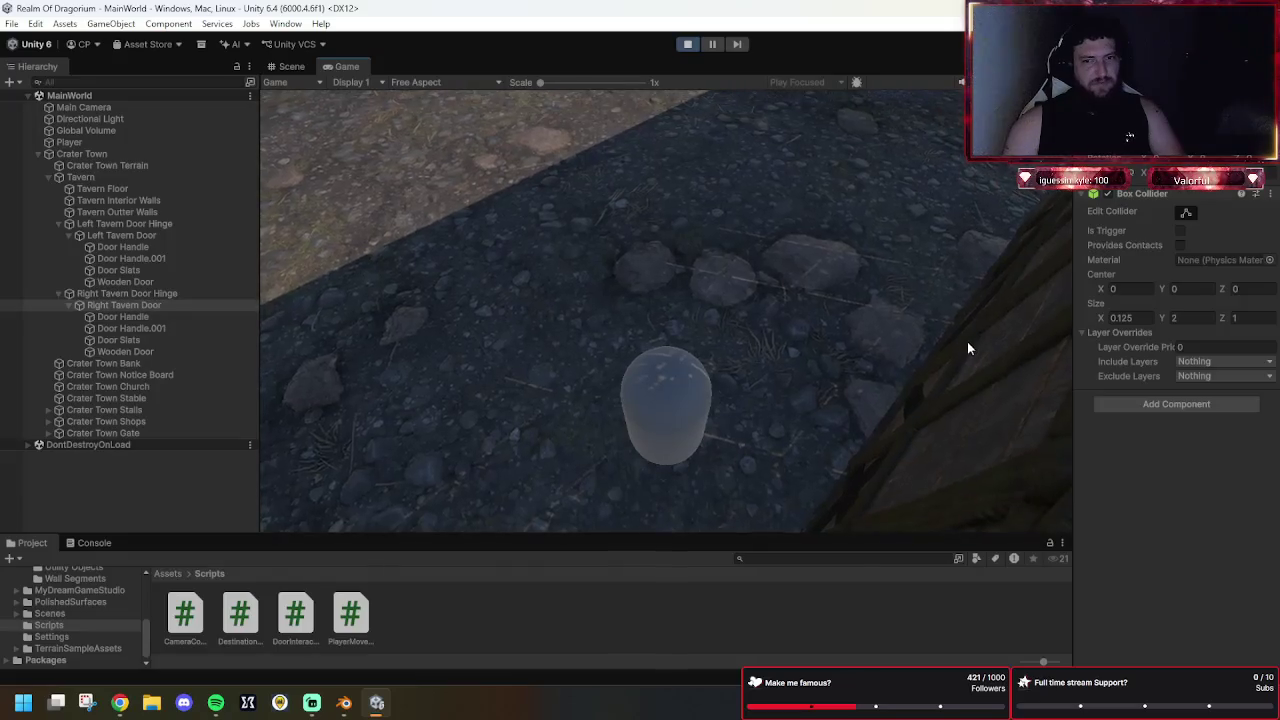
pyautogui.press('e')
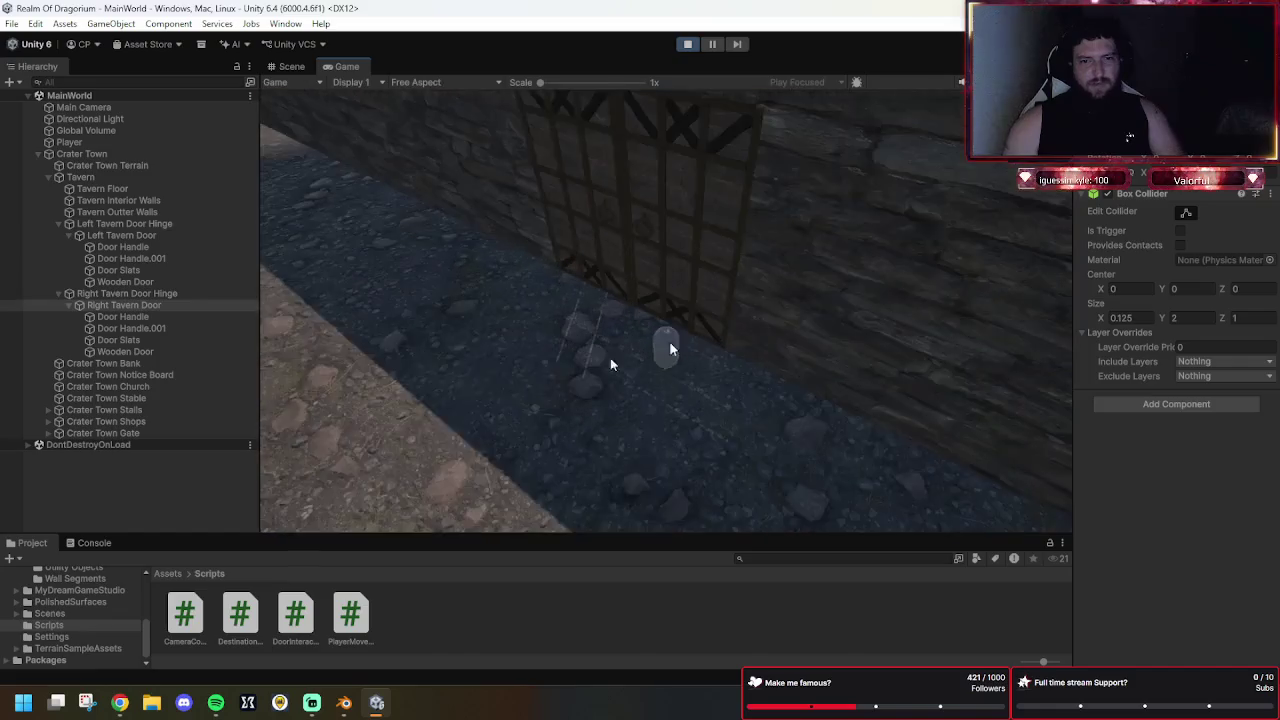
# Walk the player past the closed doors along the outer wall, then select Crater Town Terrain.
pyautogui.click(635, 352)
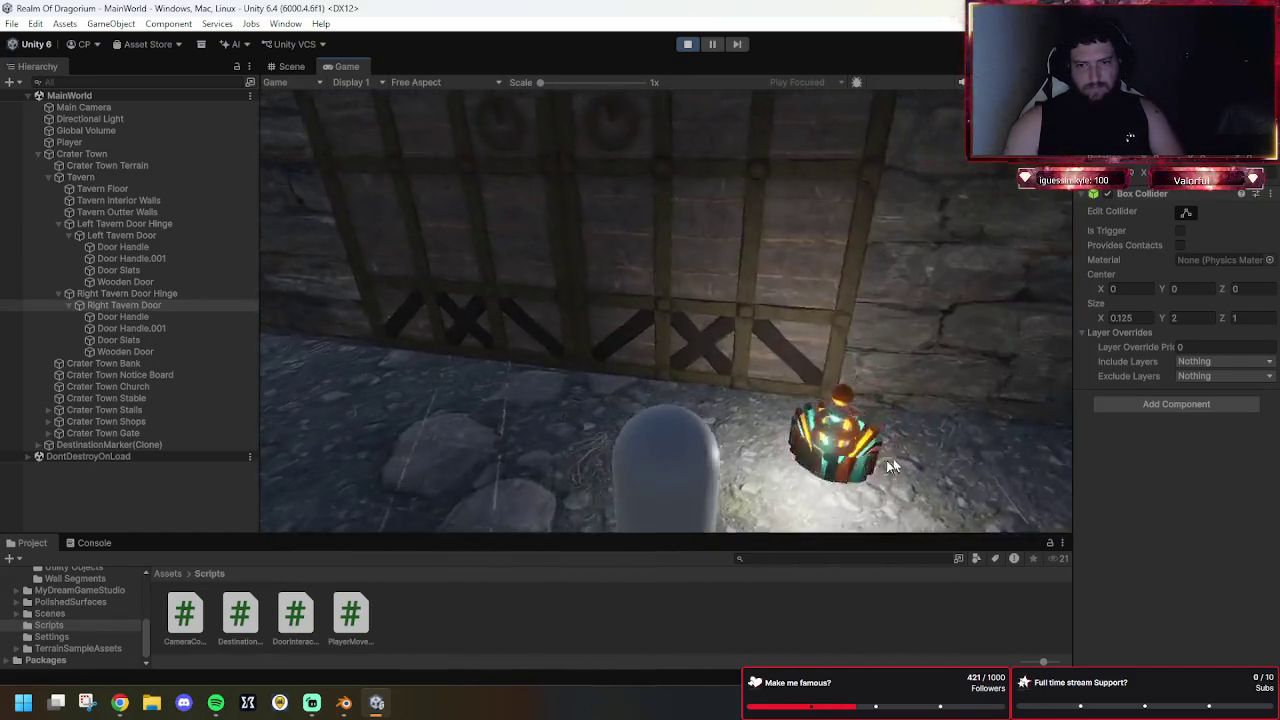
pyautogui.click(815, 379)
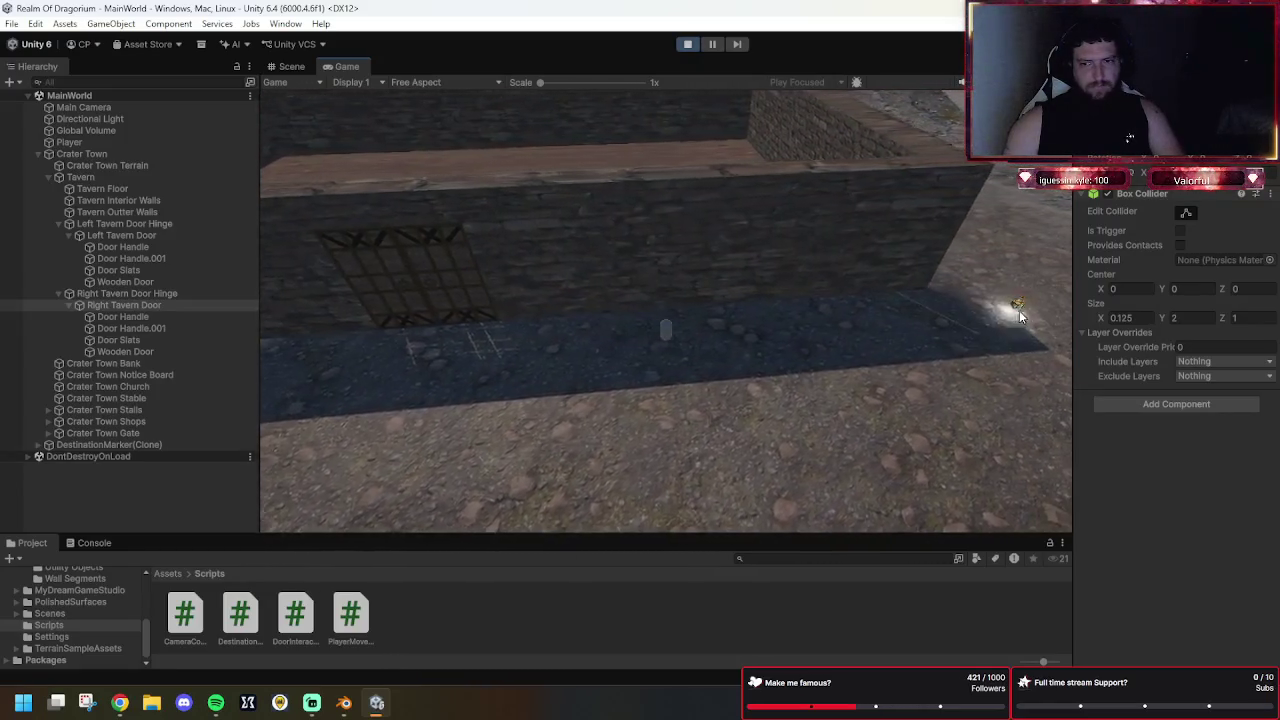
pyautogui.click(585, 388)
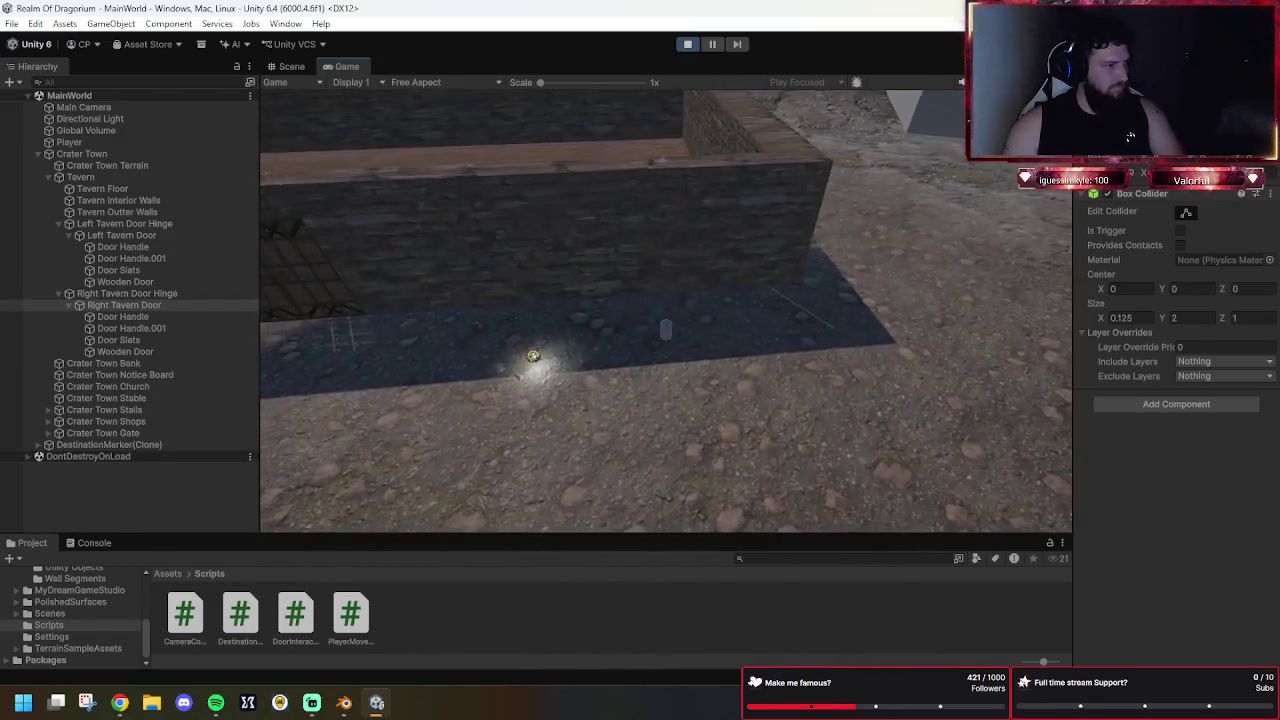
pyautogui.click(102, 168)
# Inspect the Tavern Floor collider and the terrain's NavMesh Surface settings.
pyautogui.scroll(-2, 1258, 524)
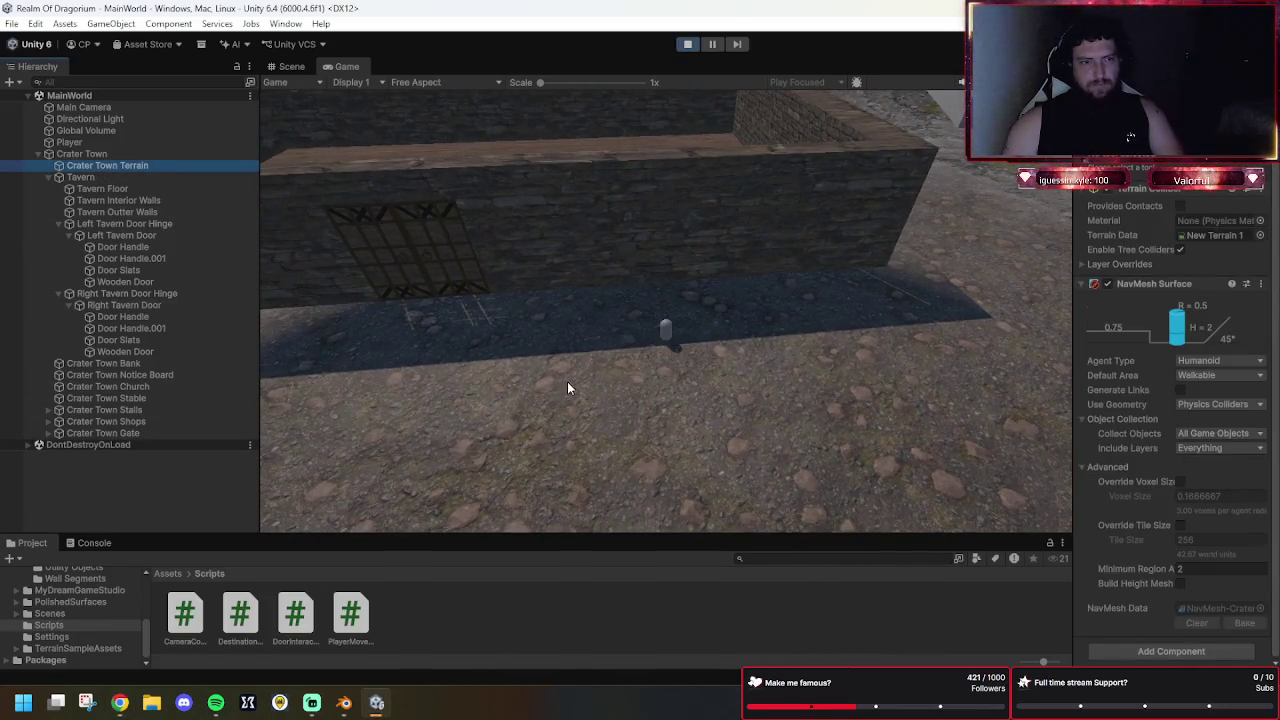
pyautogui.click(133, 189)
pyautogui.scroll(-2, 1169, 401)
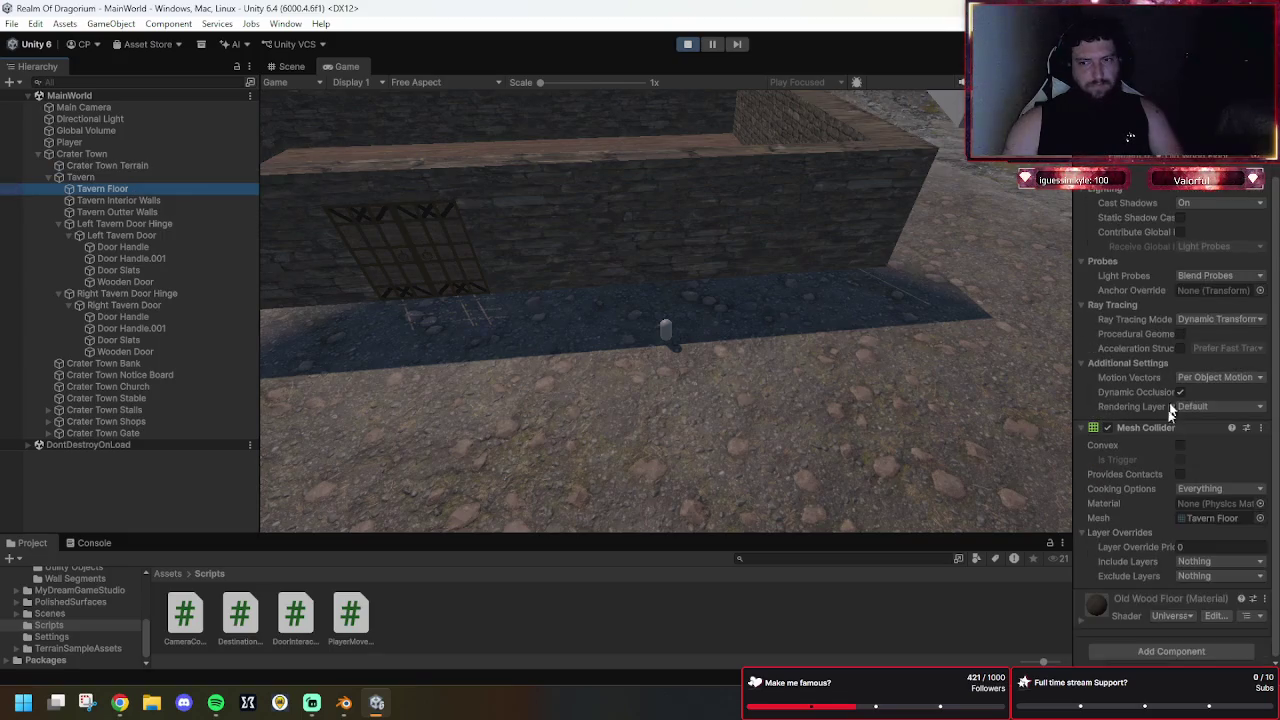
pyautogui.click(137, 165)
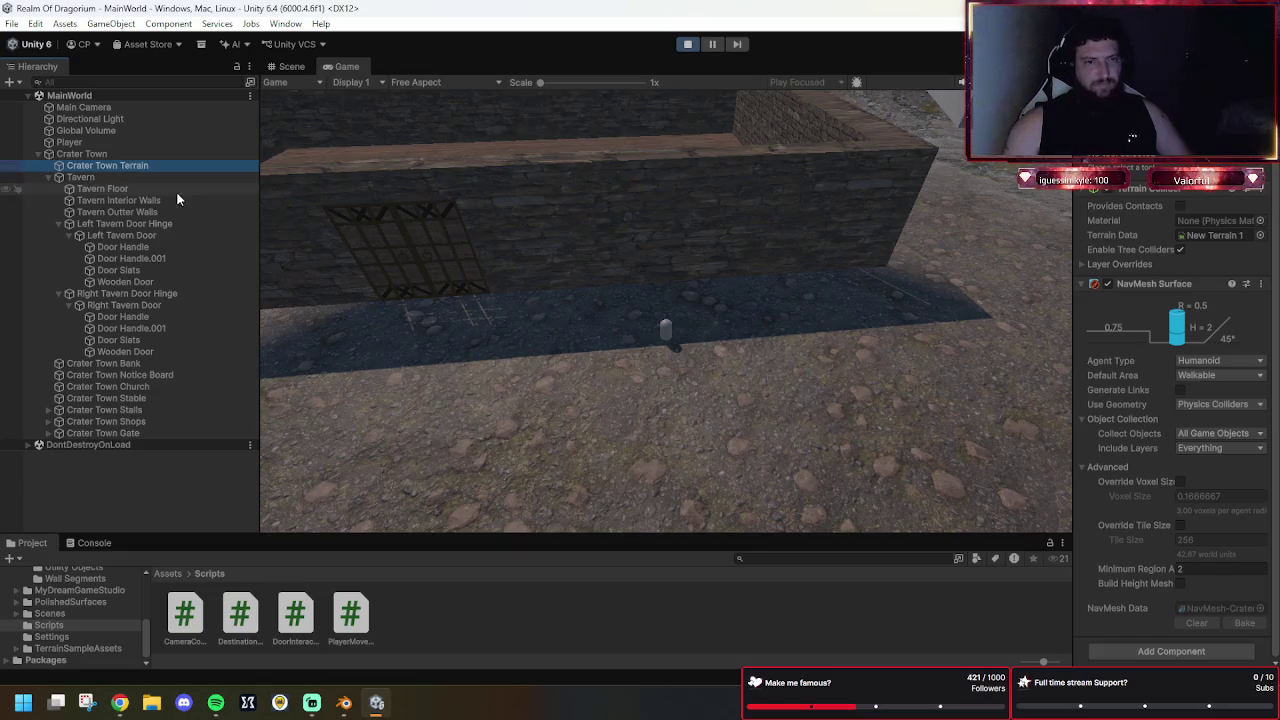
# Step through the tavern pieces to the Left Tavern Door and the Notice Board.
pyautogui.click(98, 190)
pyautogui.click(96, 199)
pyautogui.click(102, 212)
pyautogui.click(108, 223)
pyautogui.click(114, 235)
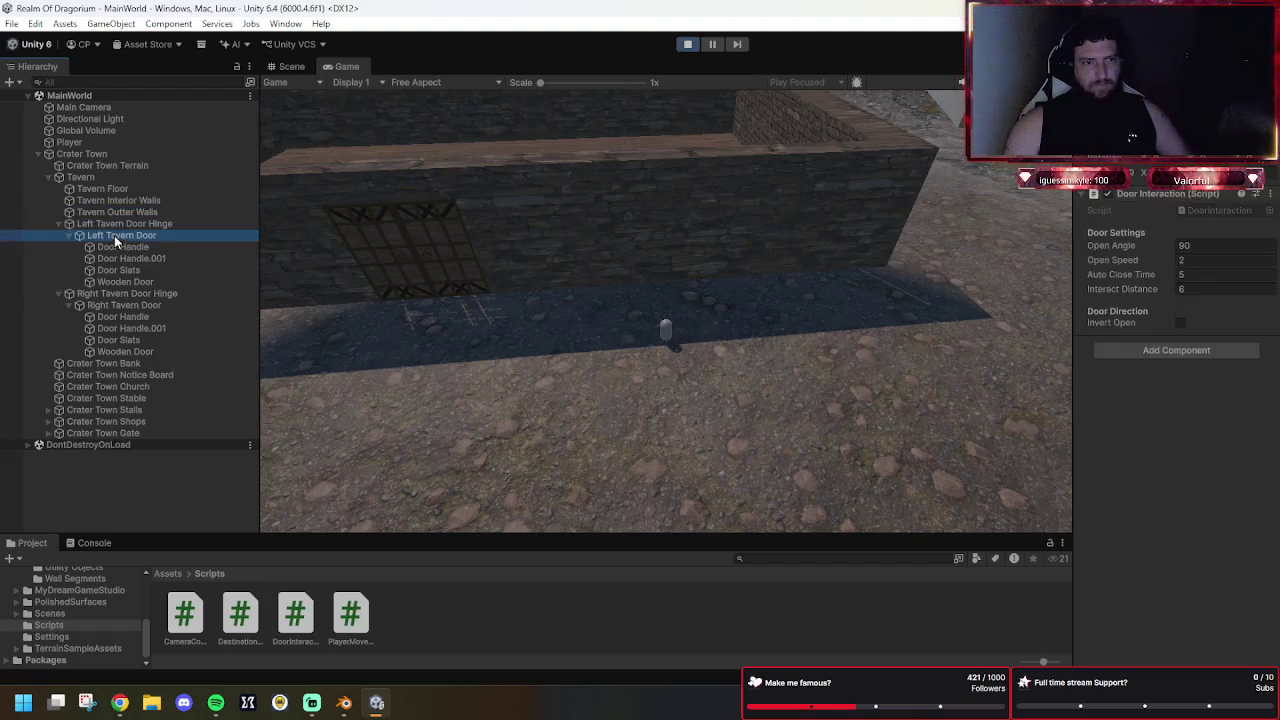
pyautogui.click(102, 365)
pyautogui.click(108, 375)
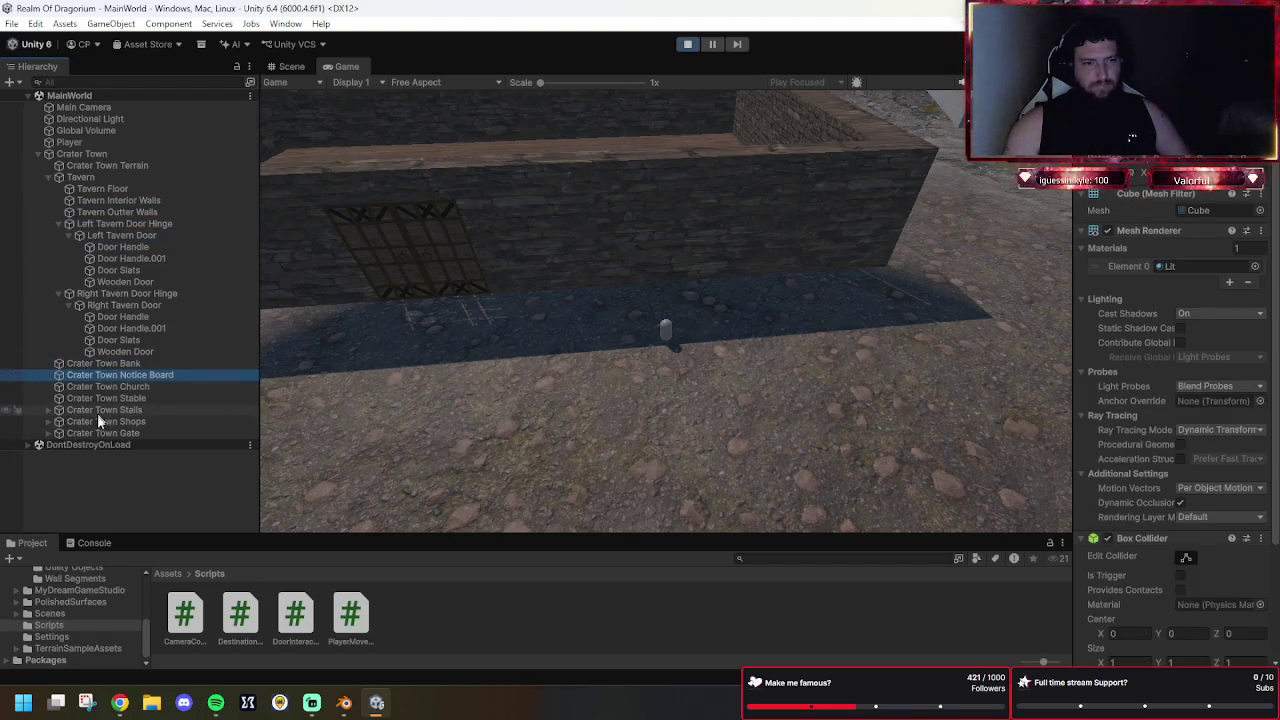
# Expand Crater Town Gate, Stalls and Shops, reviewing the Stable, Herbalist Stall, Archery Hall and Botanist Shop.
pyautogui.click(70, 433)
pyautogui.click(47, 432)
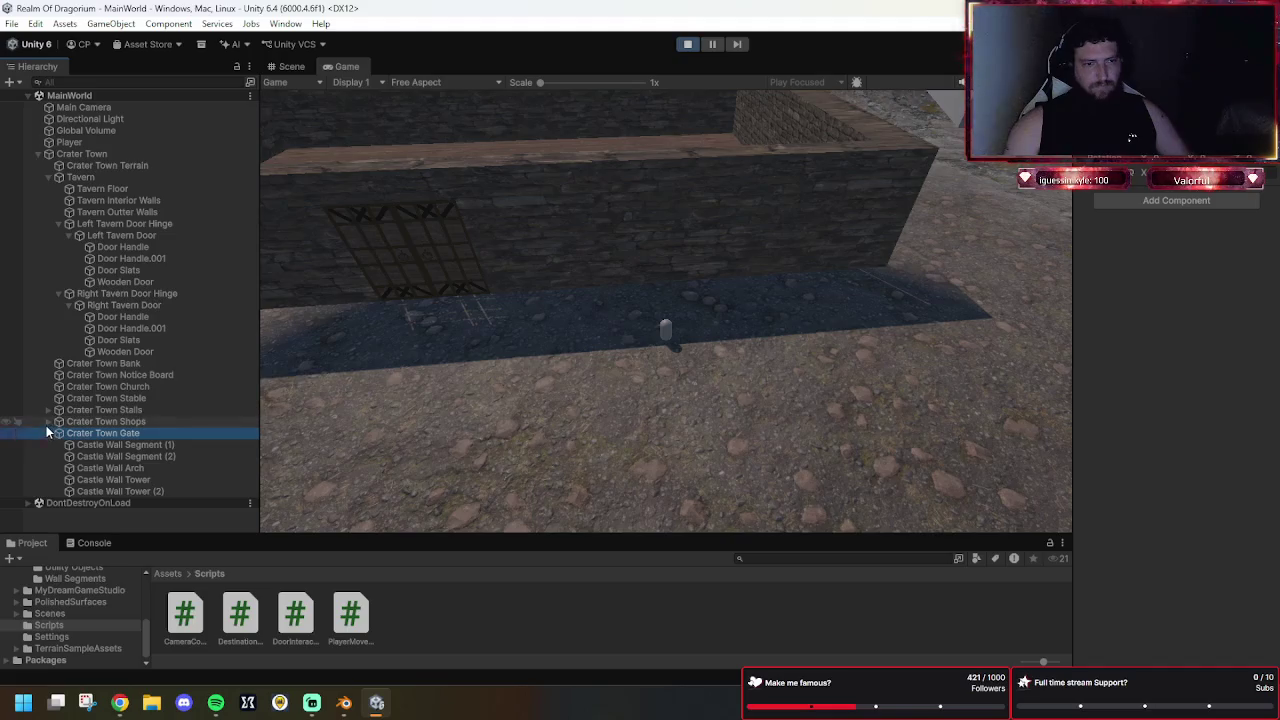
pyautogui.click(48, 421)
pyautogui.click(48, 398)
pyautogui.click(48, 410)
pyautogui.scroll(-4, 110, 420)
pyautogui.click(138, 259)
pyautogui.click(155, 352)
pyautogui.click(169, 422)
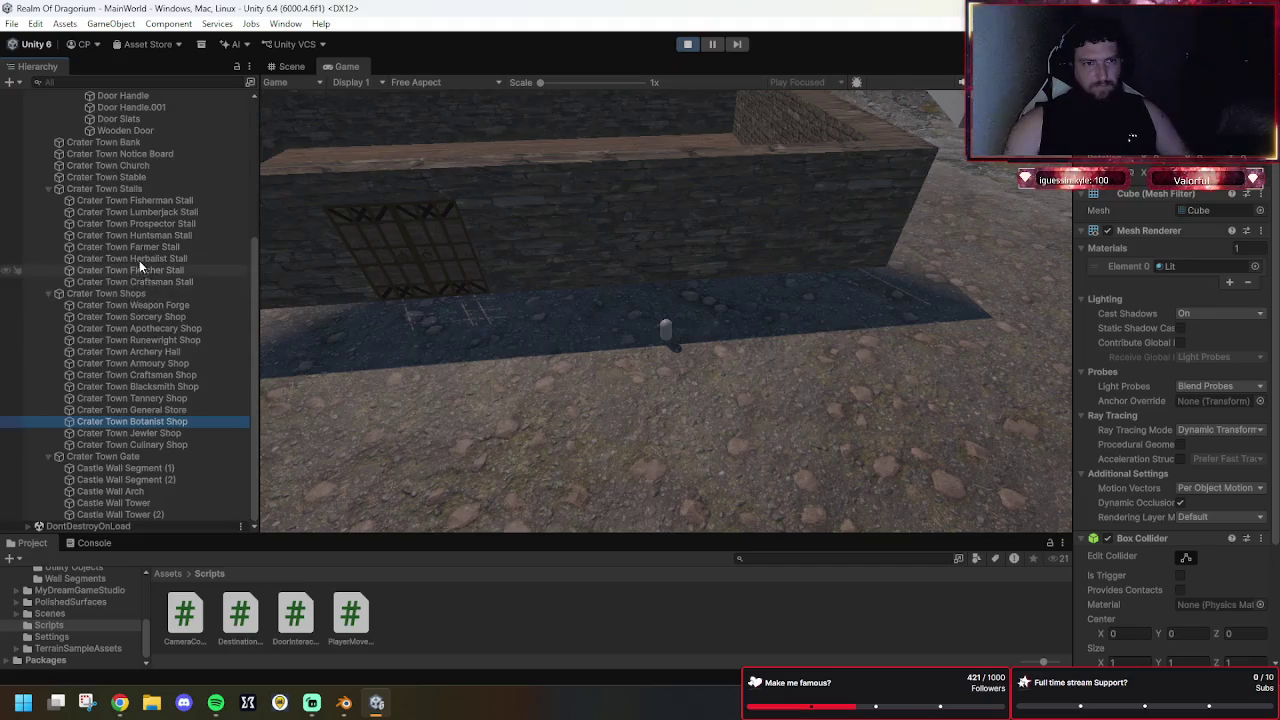
# Show Crater Town Terrain's NavMesh Surface: Humanoid agent, Walkable area, Physics Colliders geometry.
pyautogui.scroll(5, 130, 250)
pyautogui.click(115, 168)
pyautogui.scroll(-2, 1238, 492)
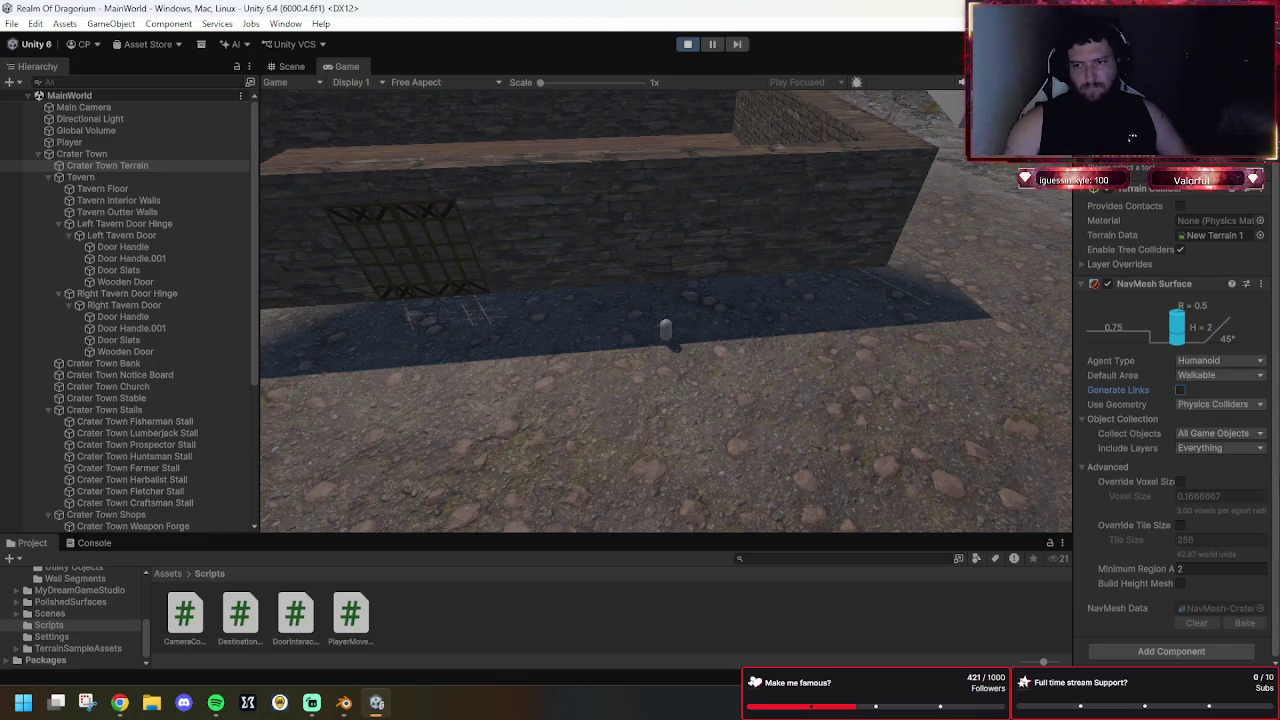
# Try Render Meshes as NavMesh geometry, then switch back to Physics Colliders.
pyautogui.click(1204, 405)
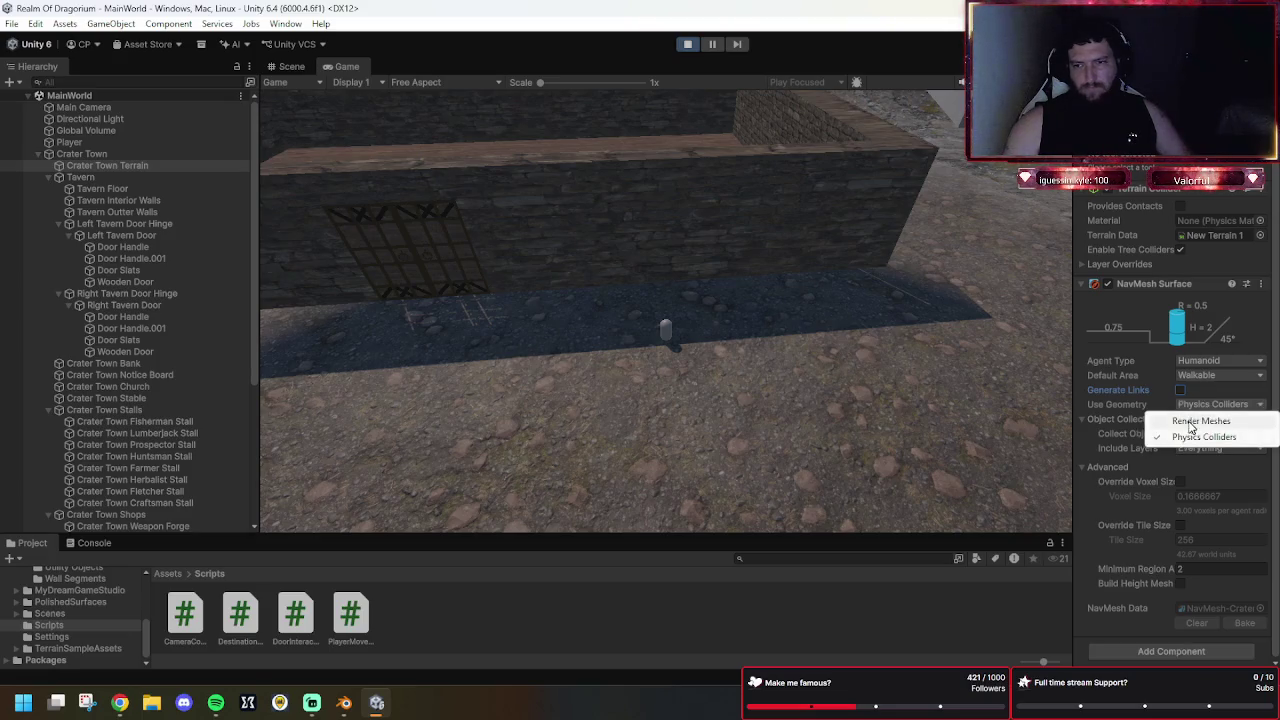
pyautogui.click(1195, 421)
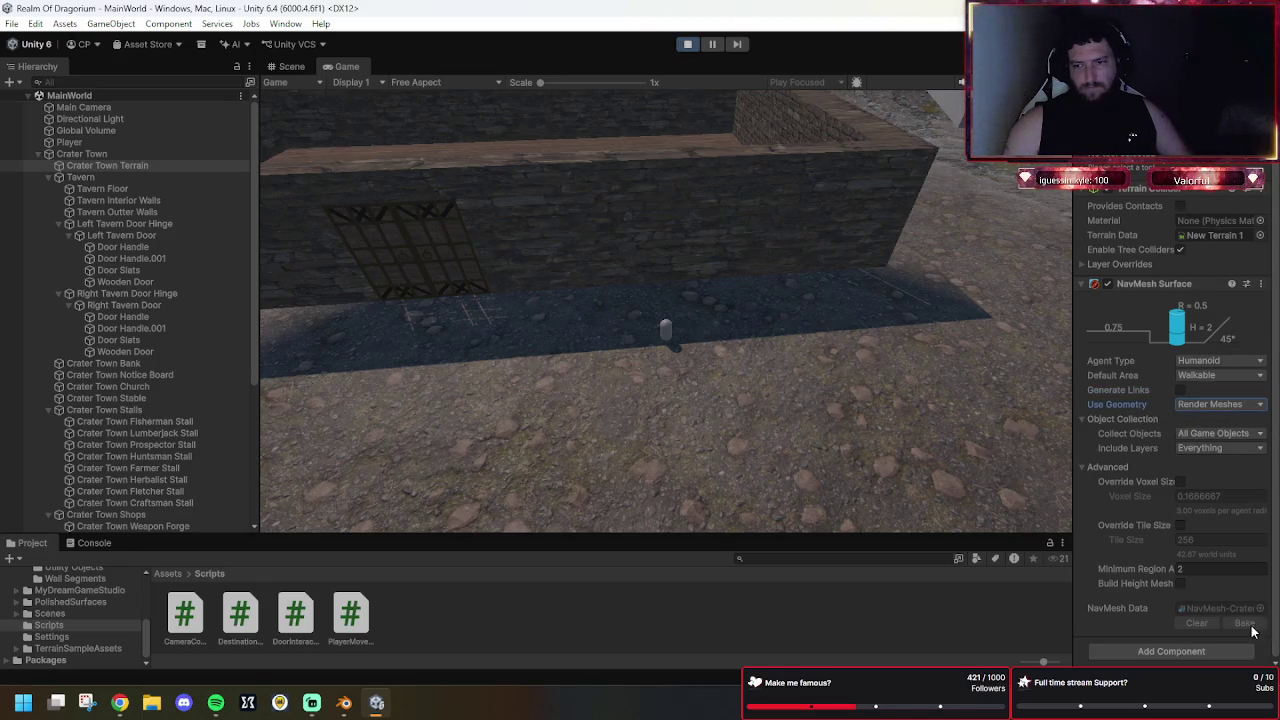
pyautogui.click(1204, 403)
pyautogui.click(1212, 435)
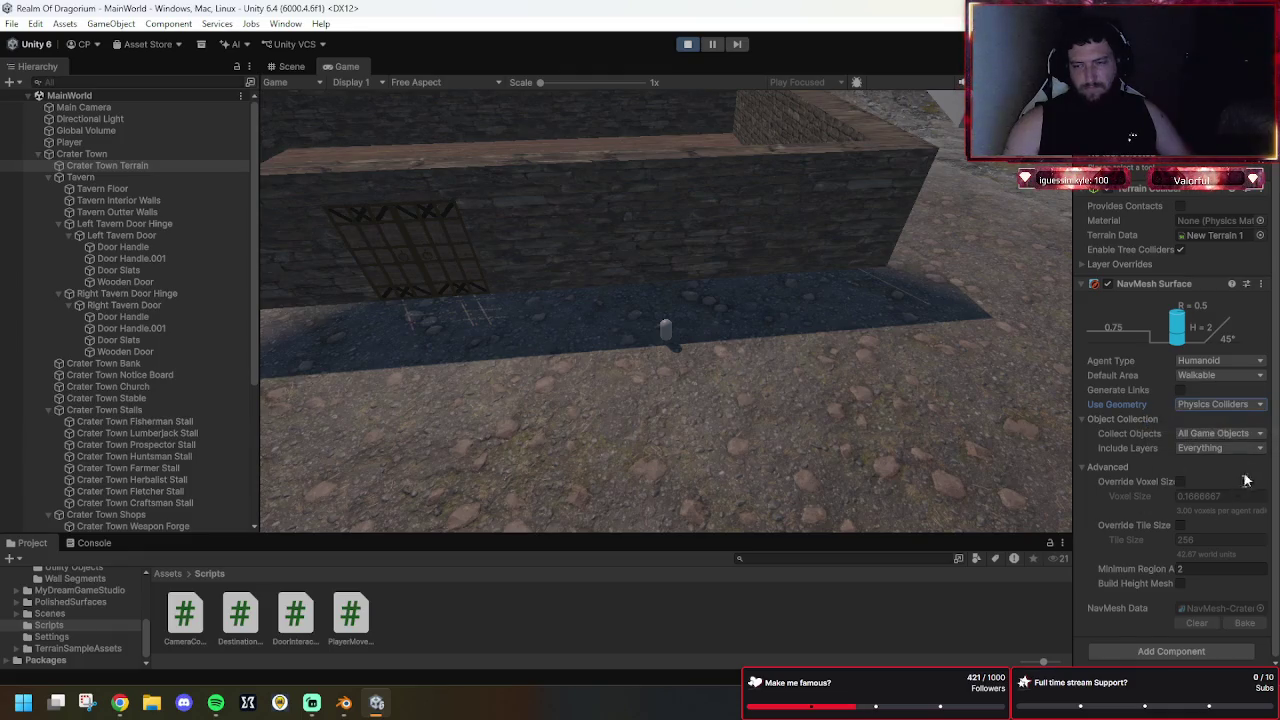
pyautogui.click(1229, 453)
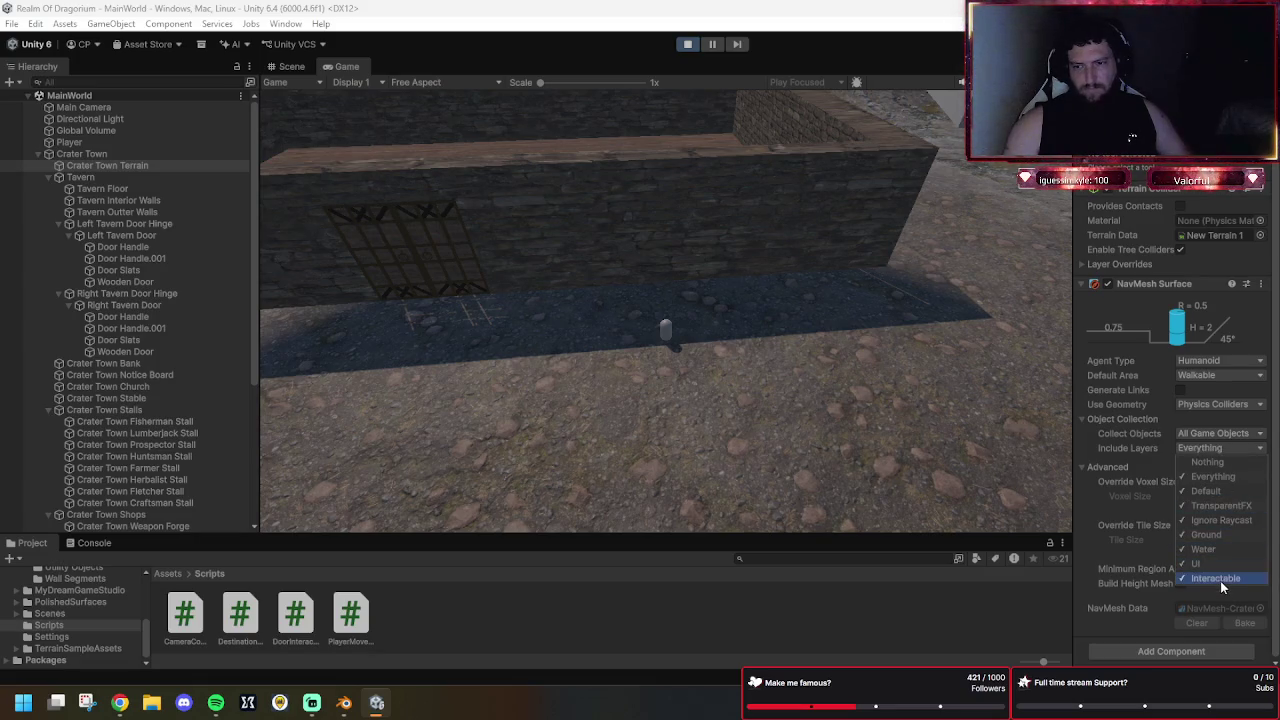
# Switch Collect Objects to Current Object Hierarchy and back to All Game Objects, then stop the game.
pyautogui.click(1216, 441)
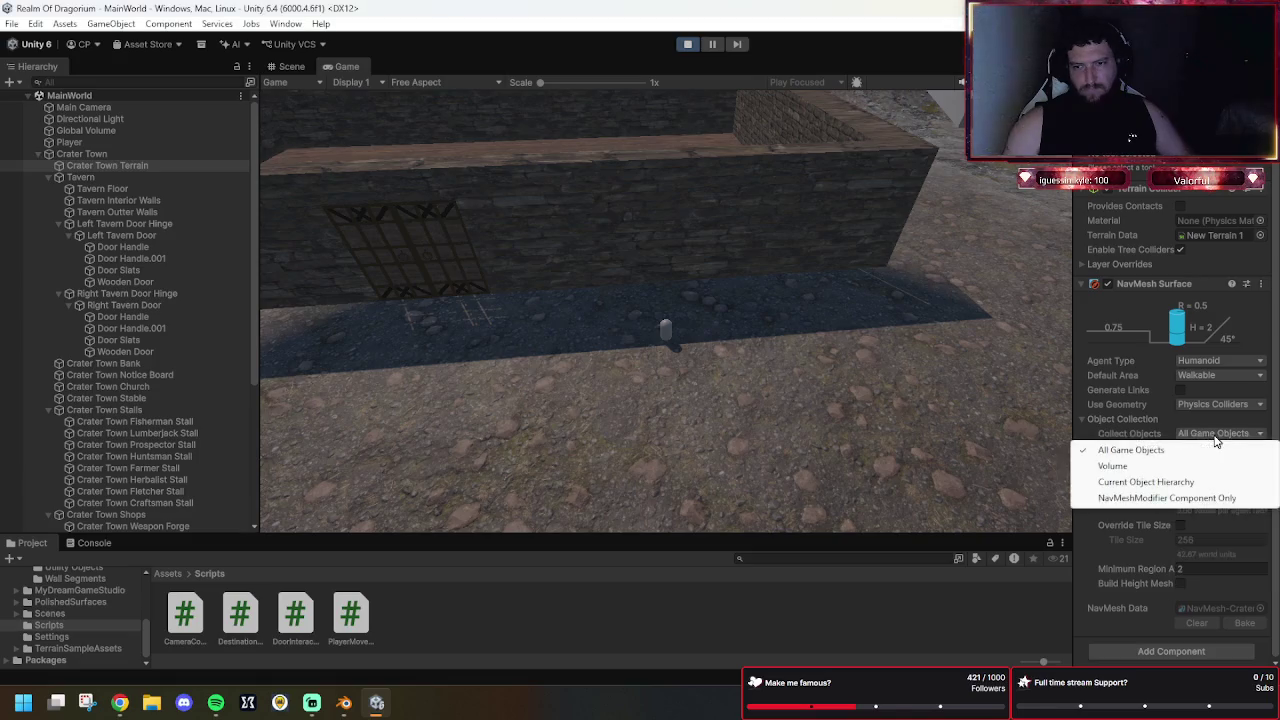
pyautogui.click(1160, 482)
pyautogui.click(1220, 448)
pyautogui.click(1222, 434)
pyautogui.click(1186, 449)
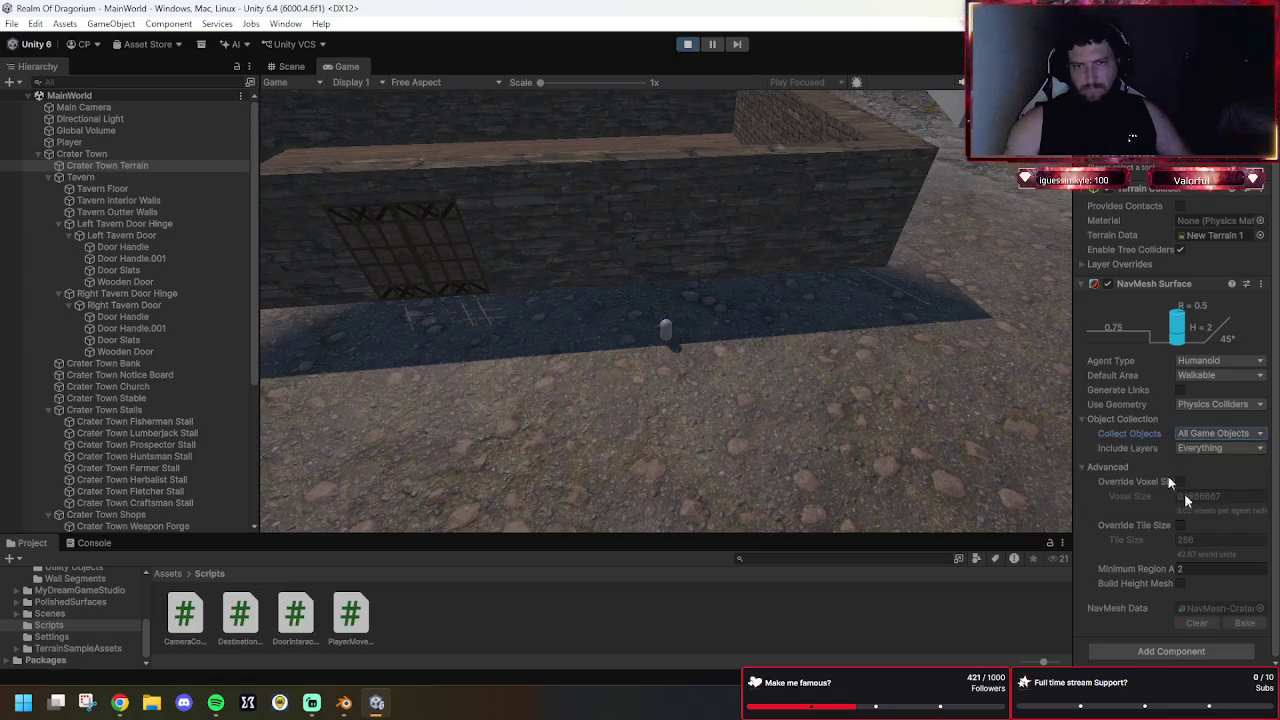
pyautogui.click(689, 44)
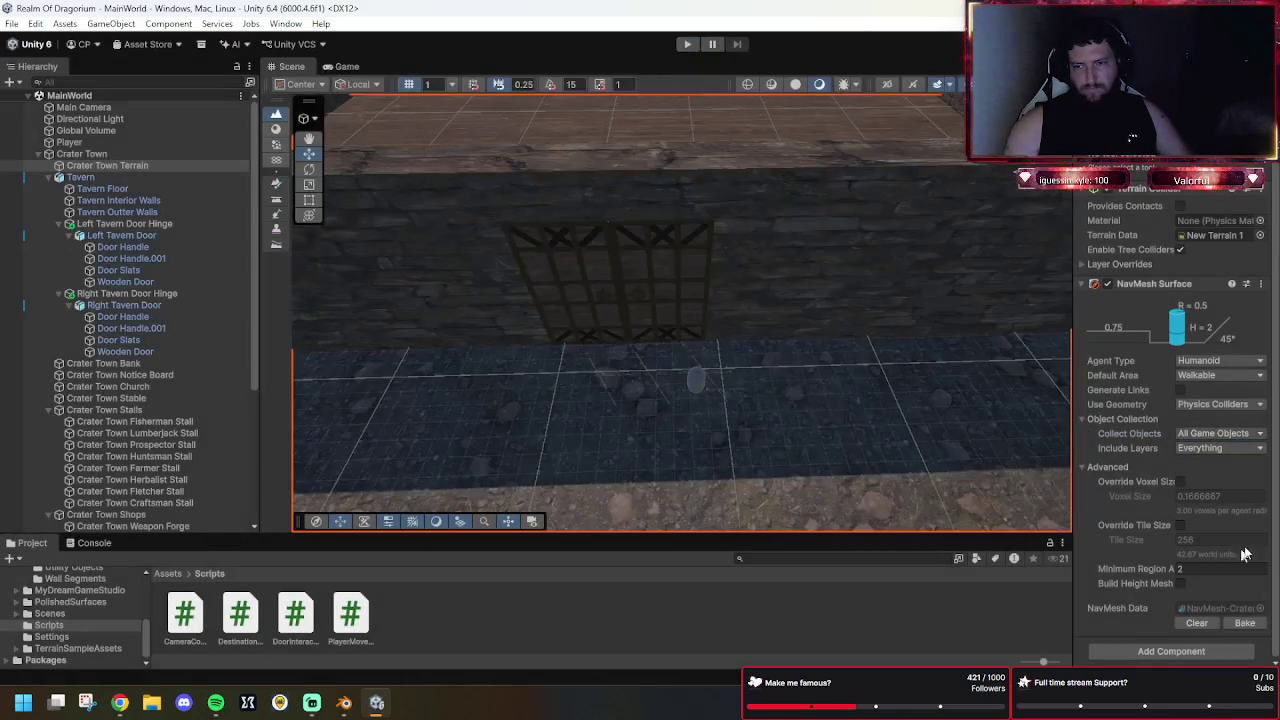
# Uncheck Interactable in the NavMesh Surface's Include Layers, bake, and start the game.
pyautogui.click(1206, 452)
pyautogui.click(1206, 581)
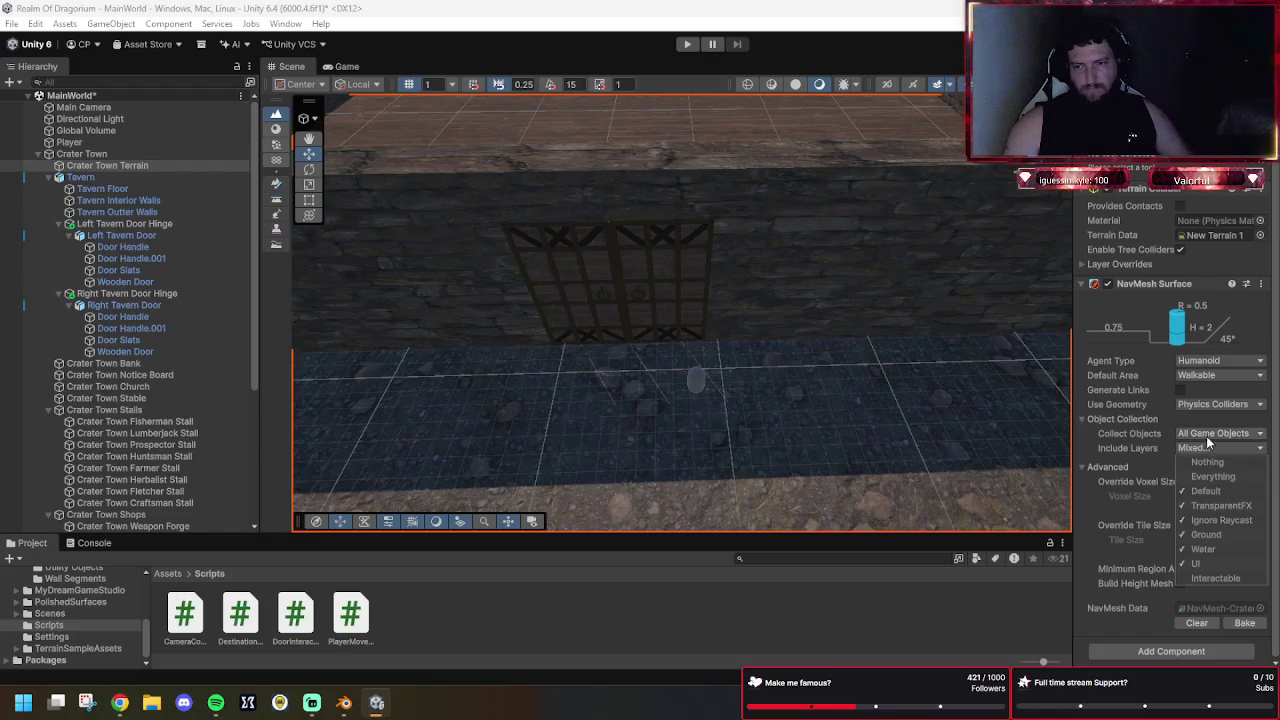
pyautogui.click(1082, 454)
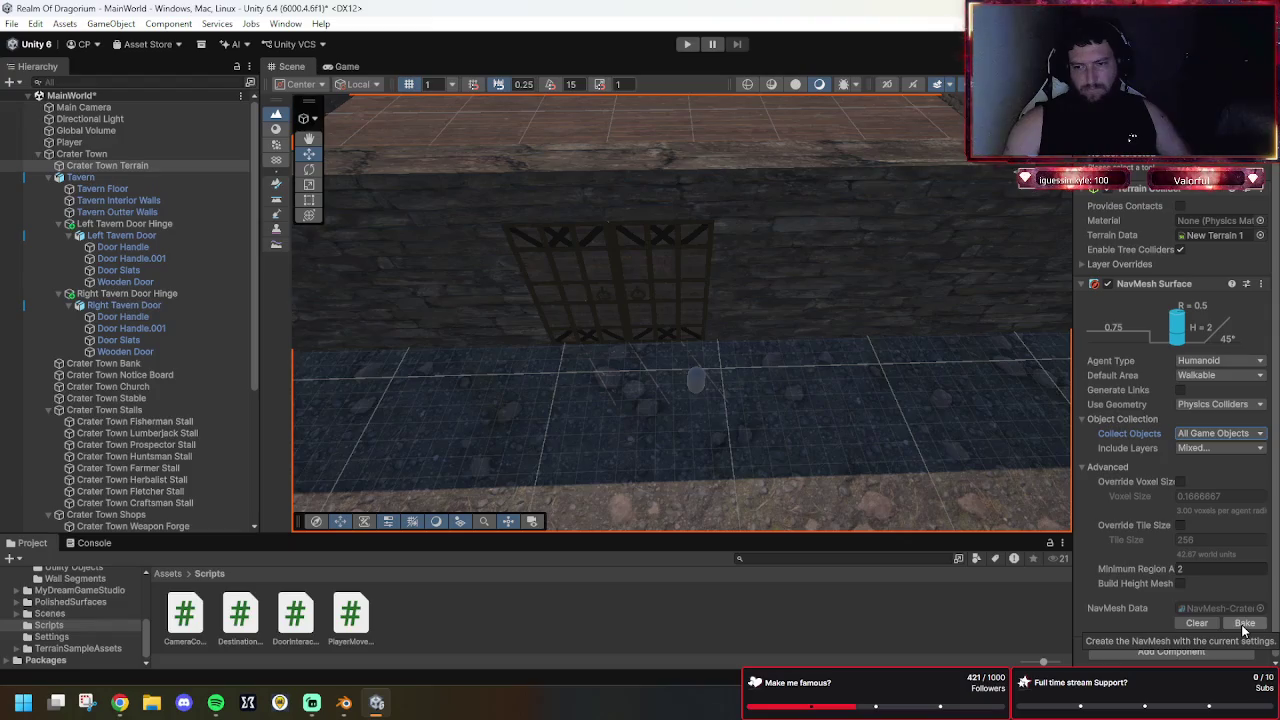
pyautogui.click(1244, 624)
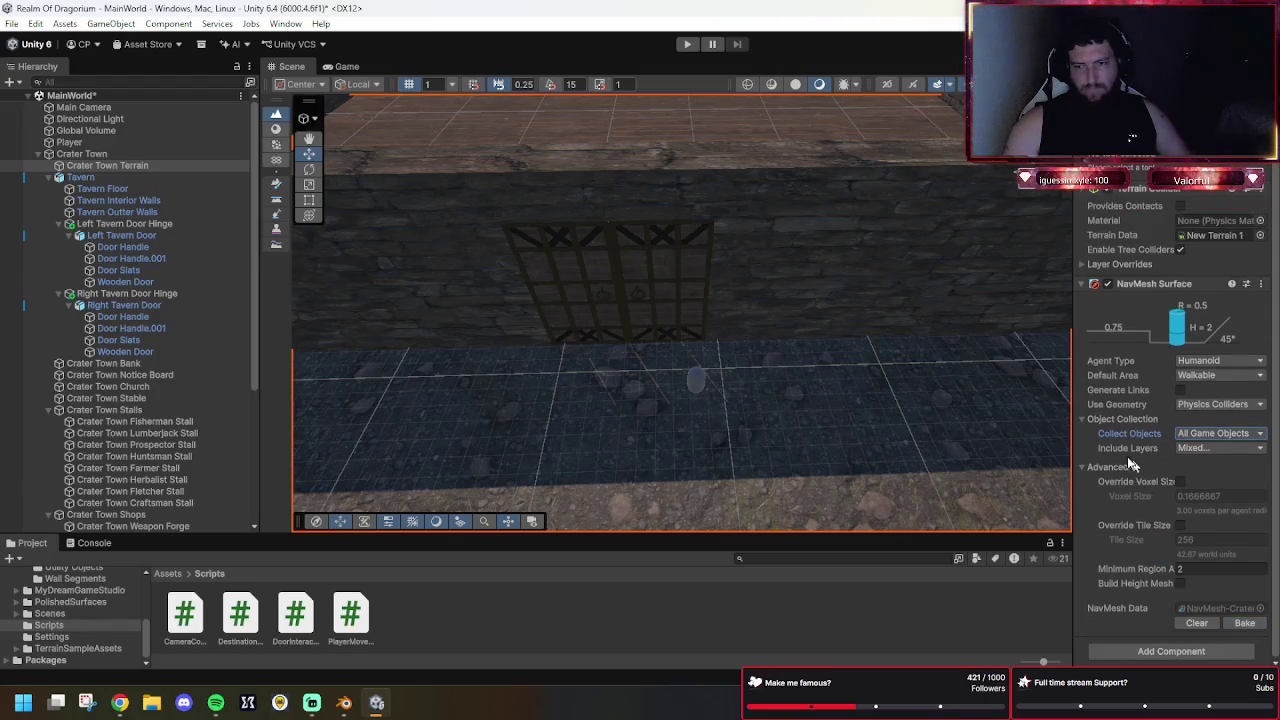
pyautogui.click(687, 46)
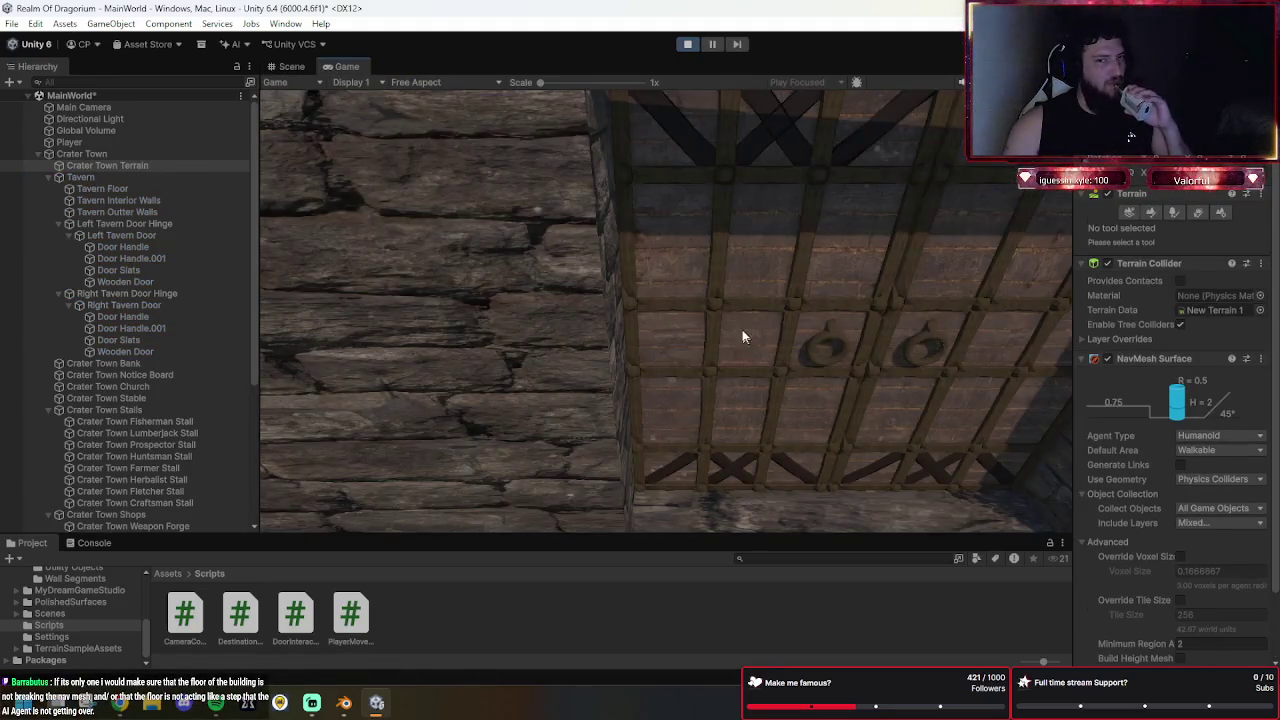
# Reposition the camera and walk the player around the tavern floor.
pyautogui.press('s')
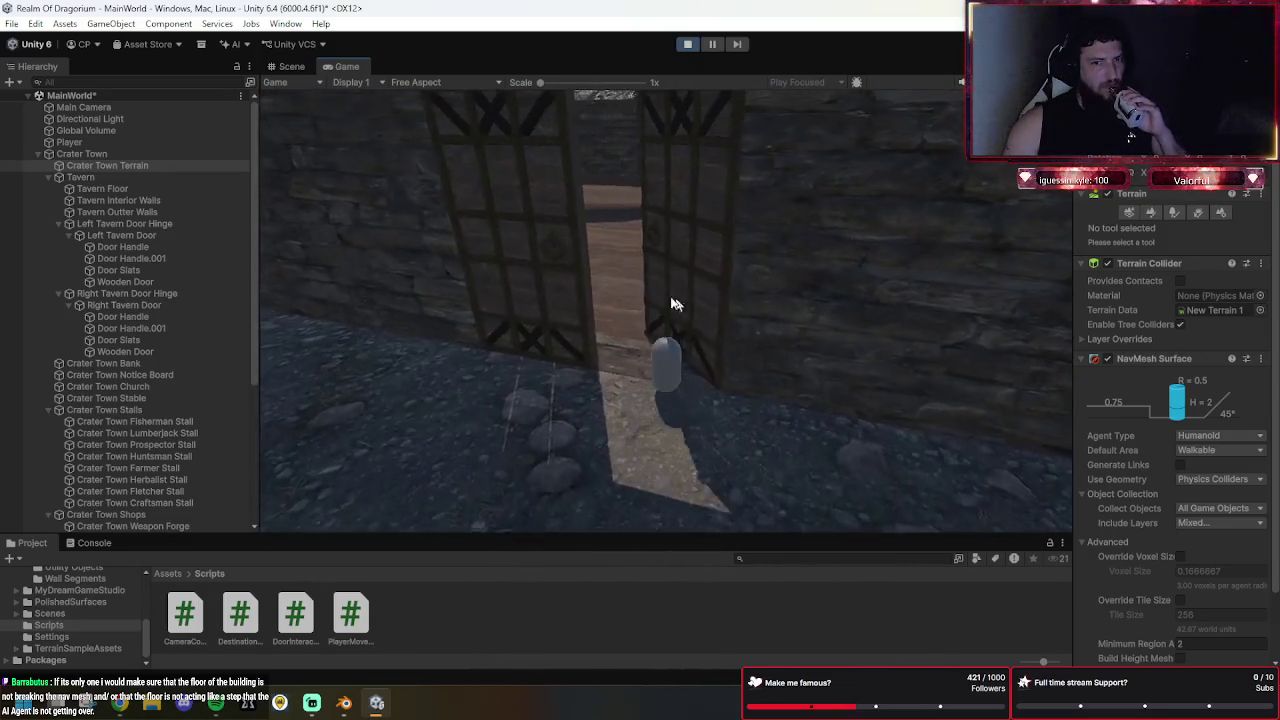
pyautogui.press('w')
pyautogui.press('s')
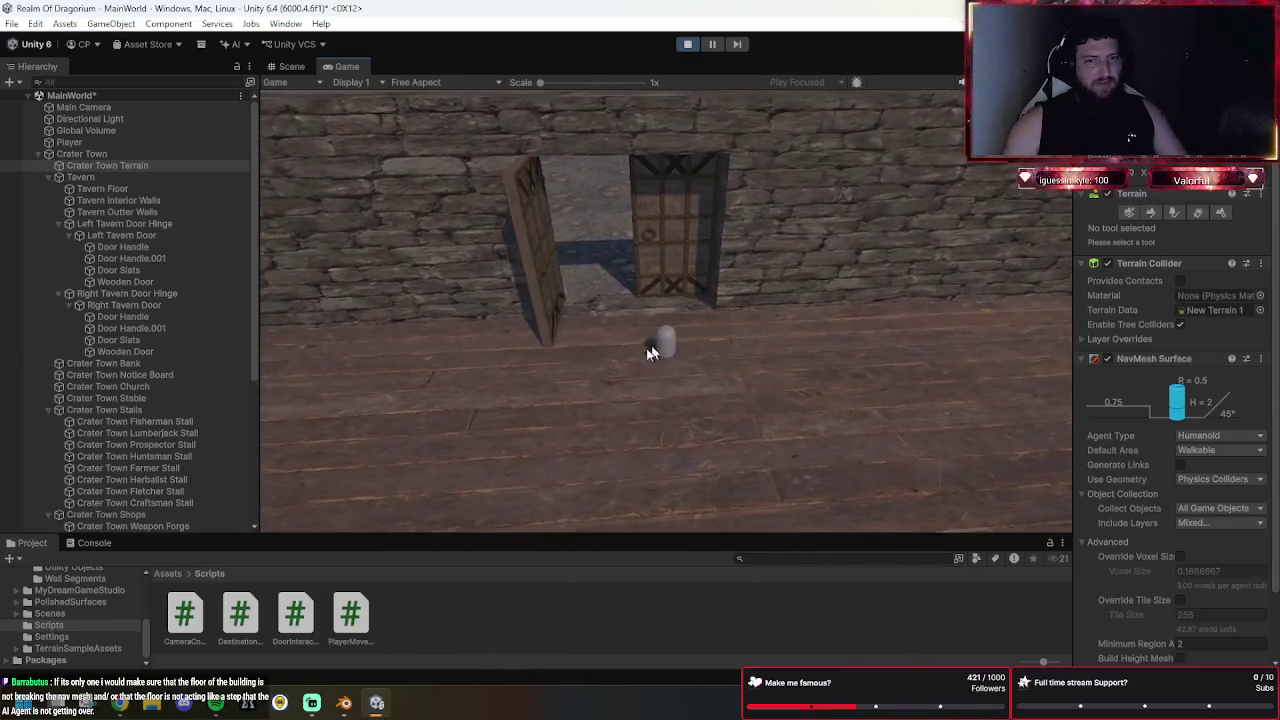
pyautogui.click(652, 455)
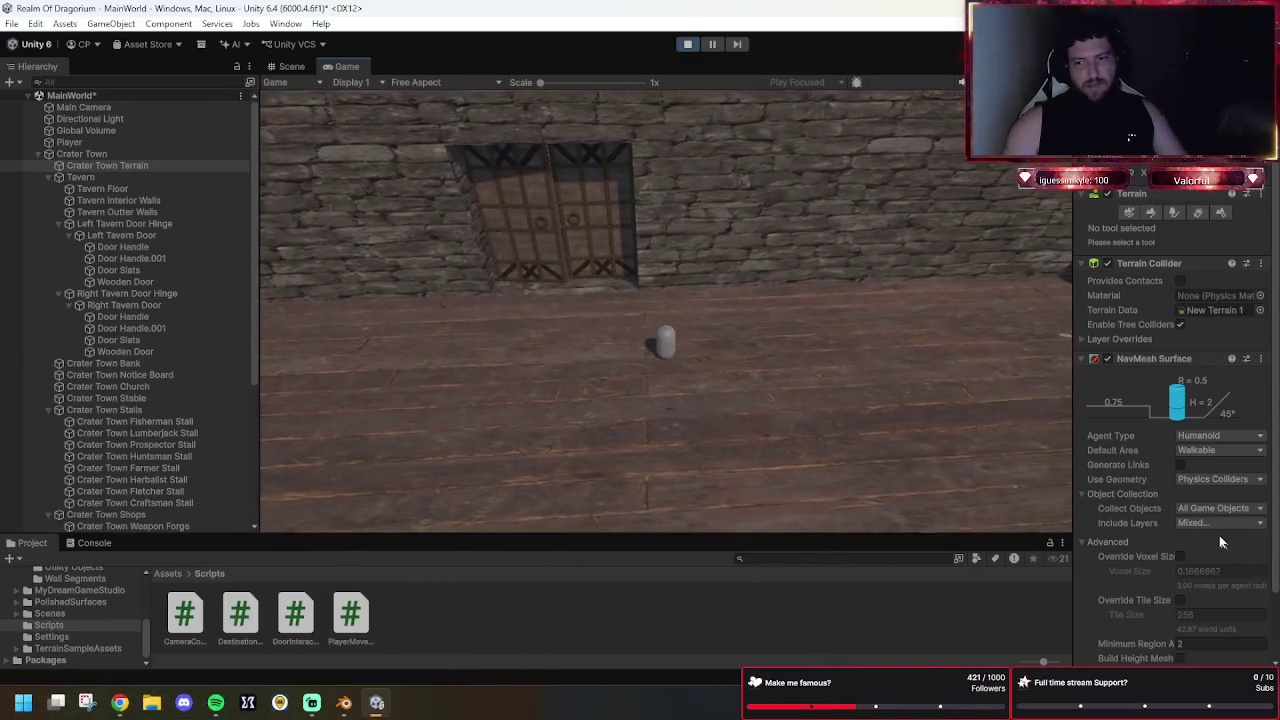
pyautogui.click(530, 372)
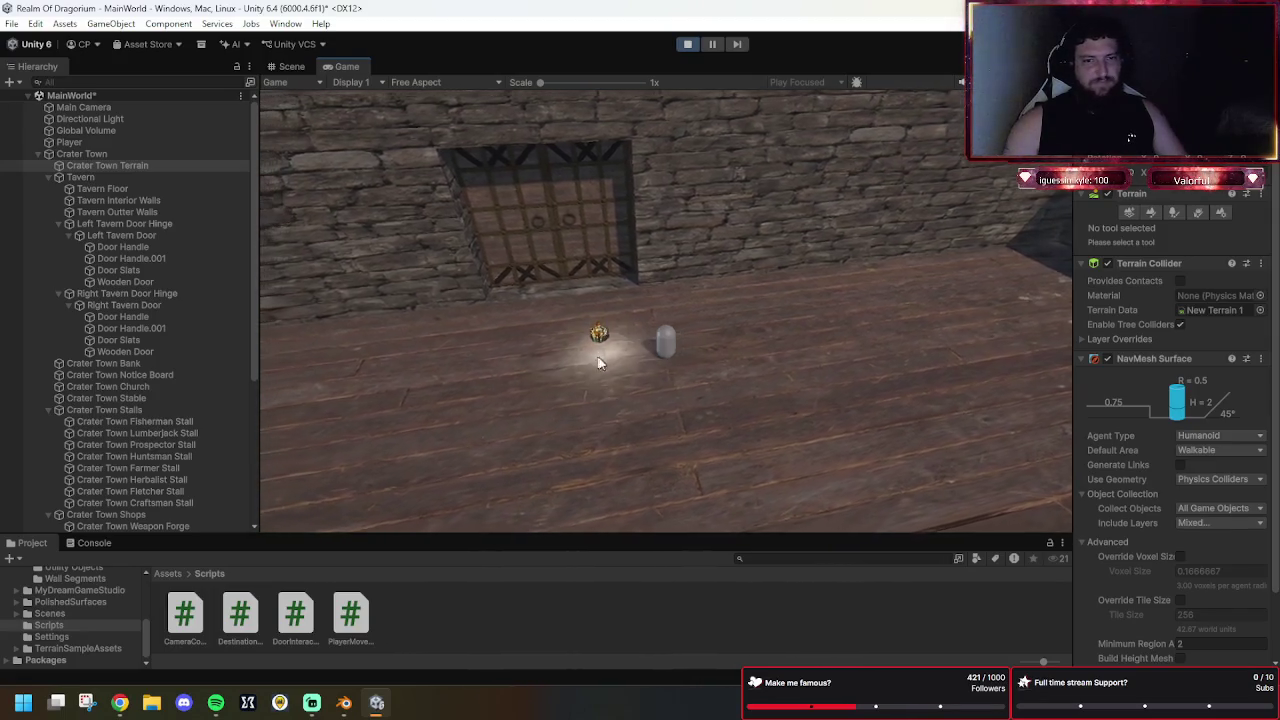
pyautogui.click(720, 434)
pyautogui.click(670, 300)
pyautogui.click(571, 400)
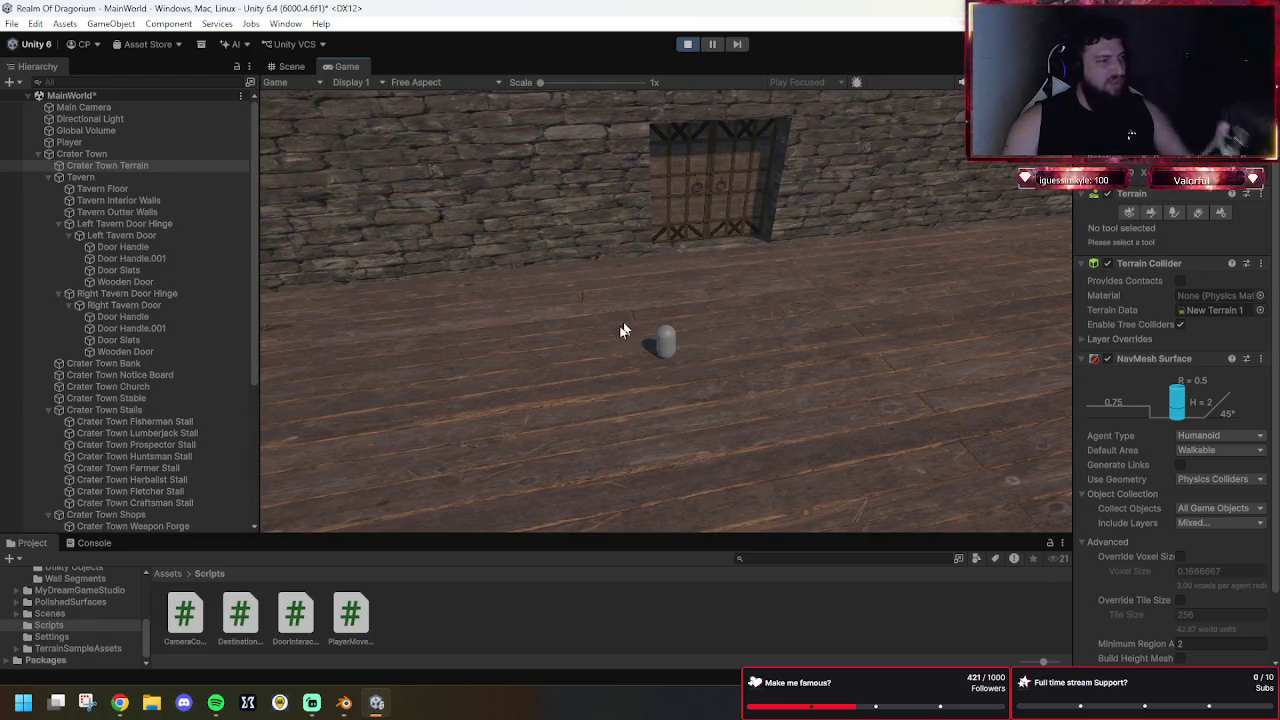
# Walk the player in and out of the doorway, then open the door beside it with E.
pyautogui.click(720, 239)
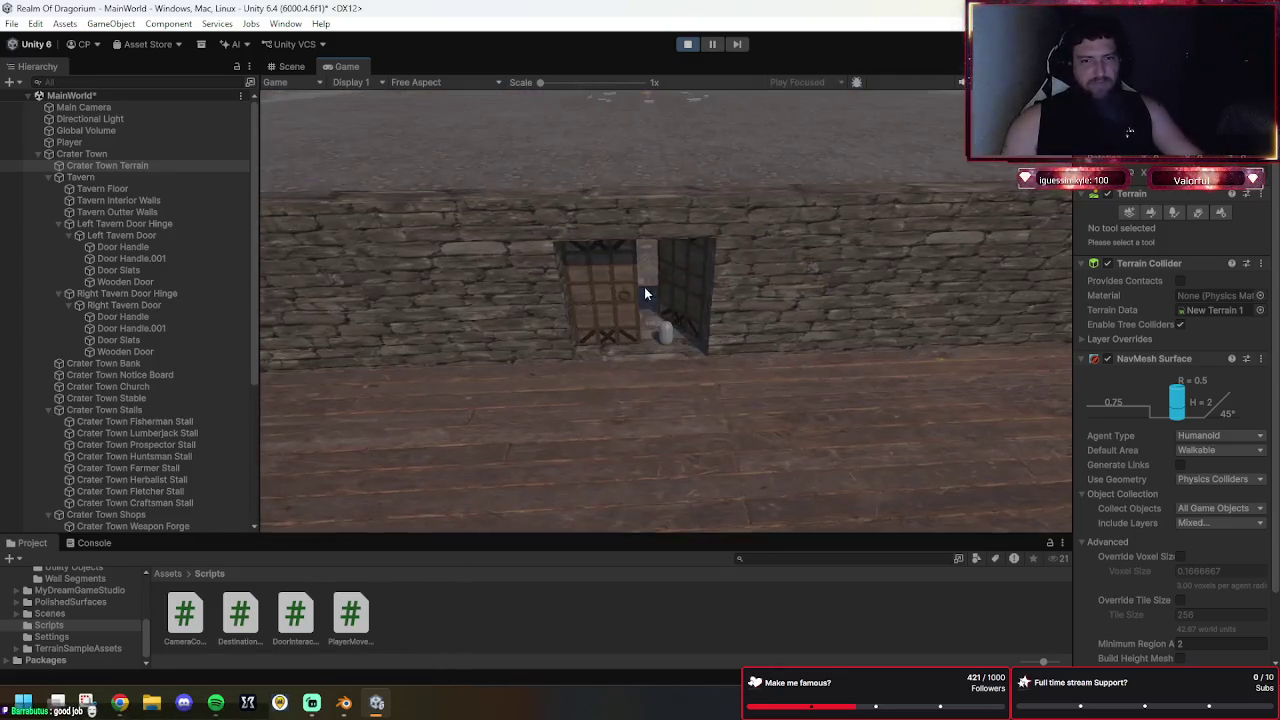
pyautogui.click(644, 287)
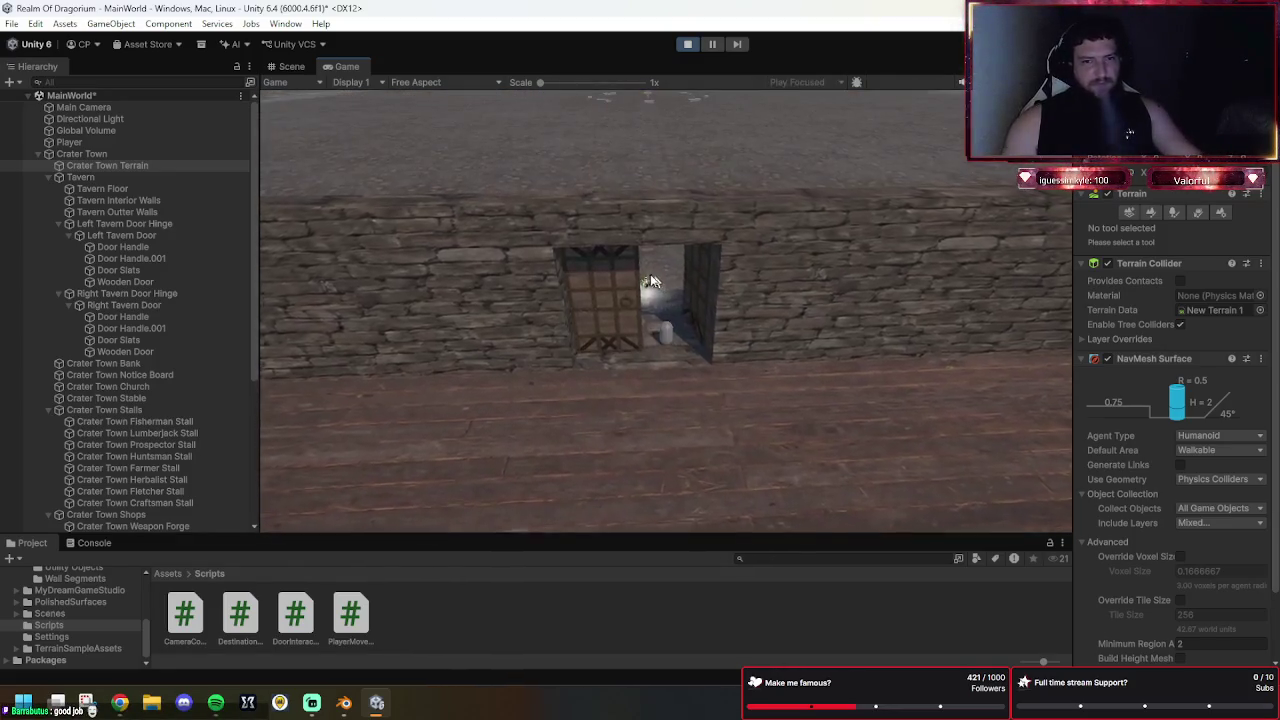
pyautogui.click(710, 255)
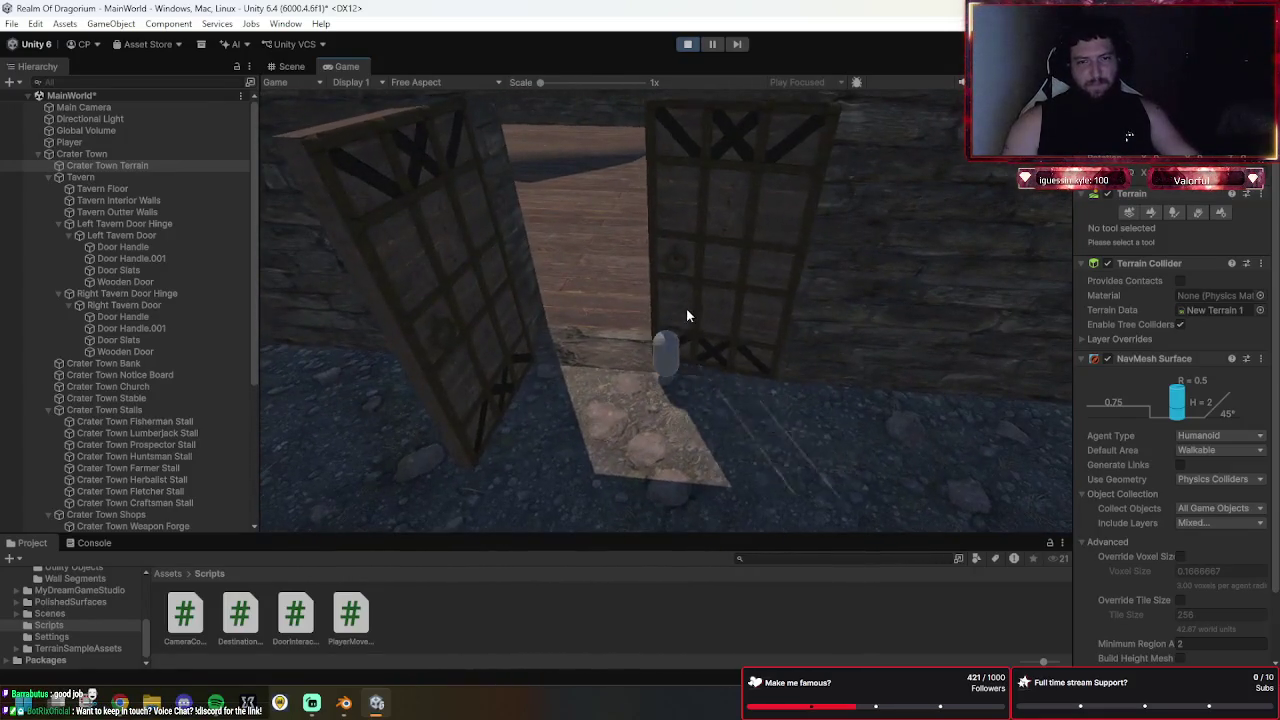
pyautogui.click(676, 272)
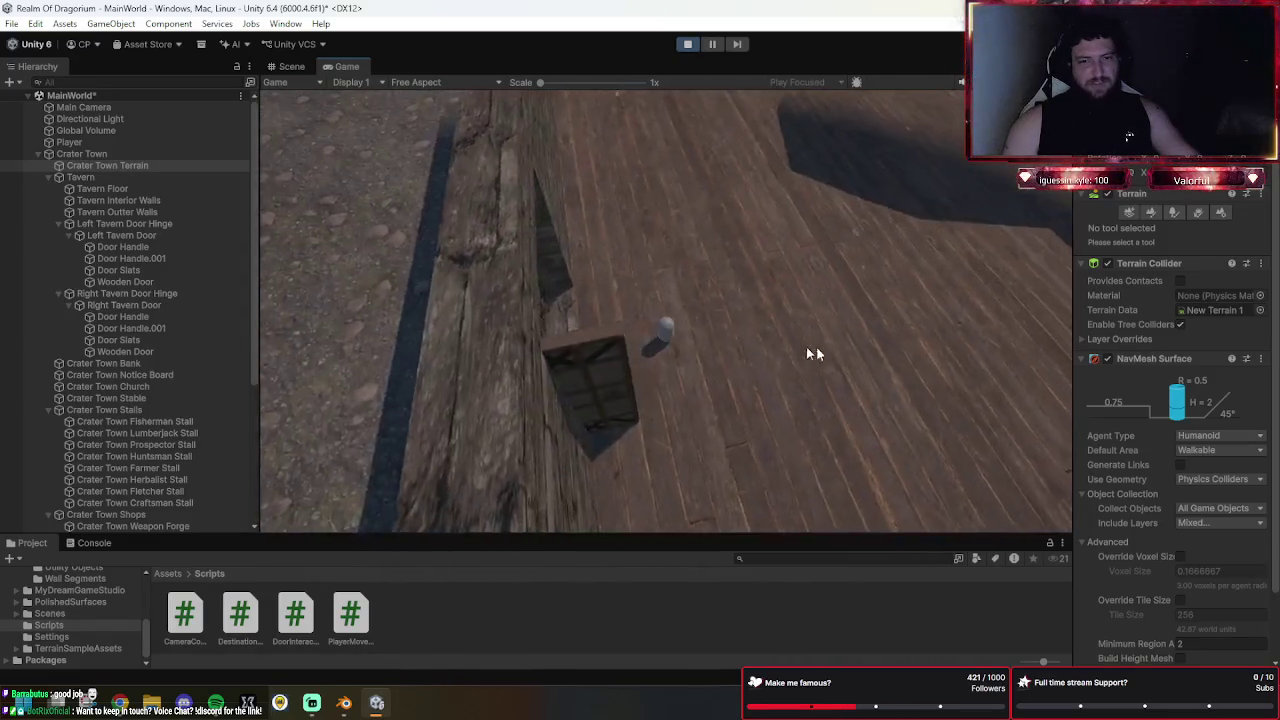
pyautogui.click(835, 320)
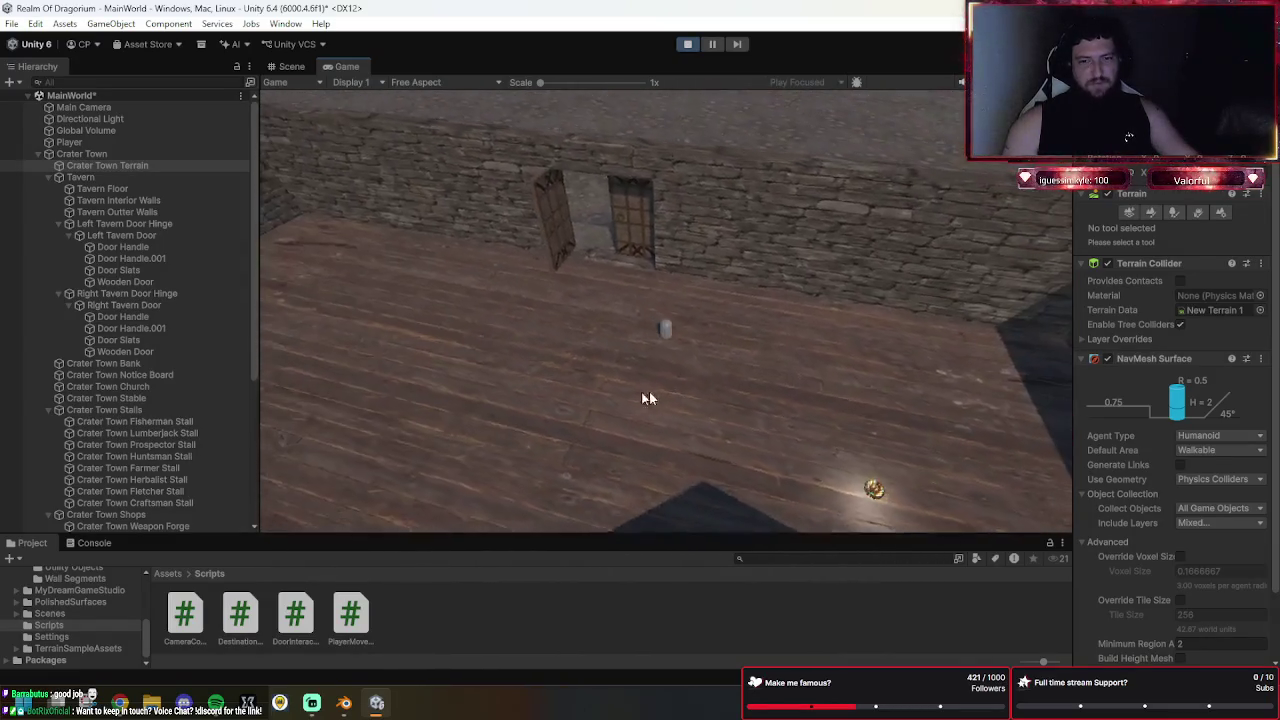
pyautogui.click(420, 420)
pyautogui.click(405, 300)
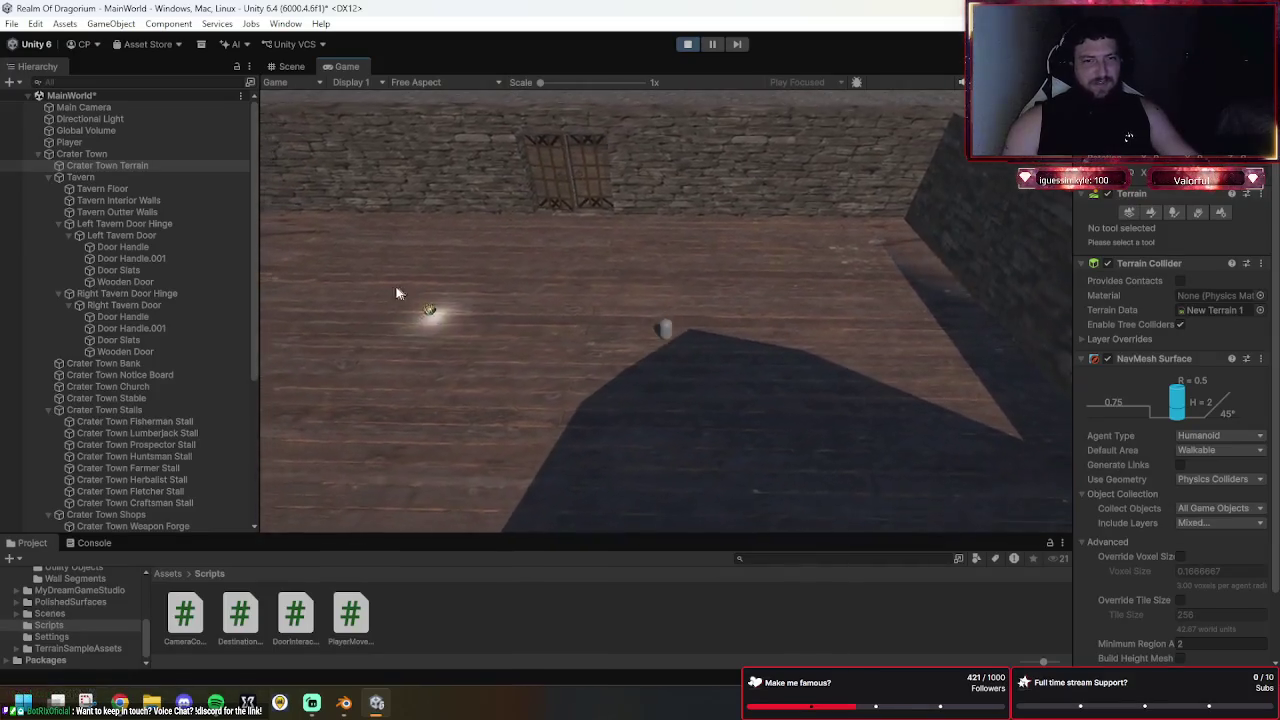
pyautogui.moveTo(393, 318)
pyautogui.mouseDown()
pyautogui.moveTo(365, 265)
pyautogui.moveTo(493, 239)
pyautogui.moveTo(795, 234)
pyautogui.moveTo(970, 288)
pyautogui.moveTo(767, 213)
pyautogui.moveTo(889, 195)
pyautogui.mouseUp()
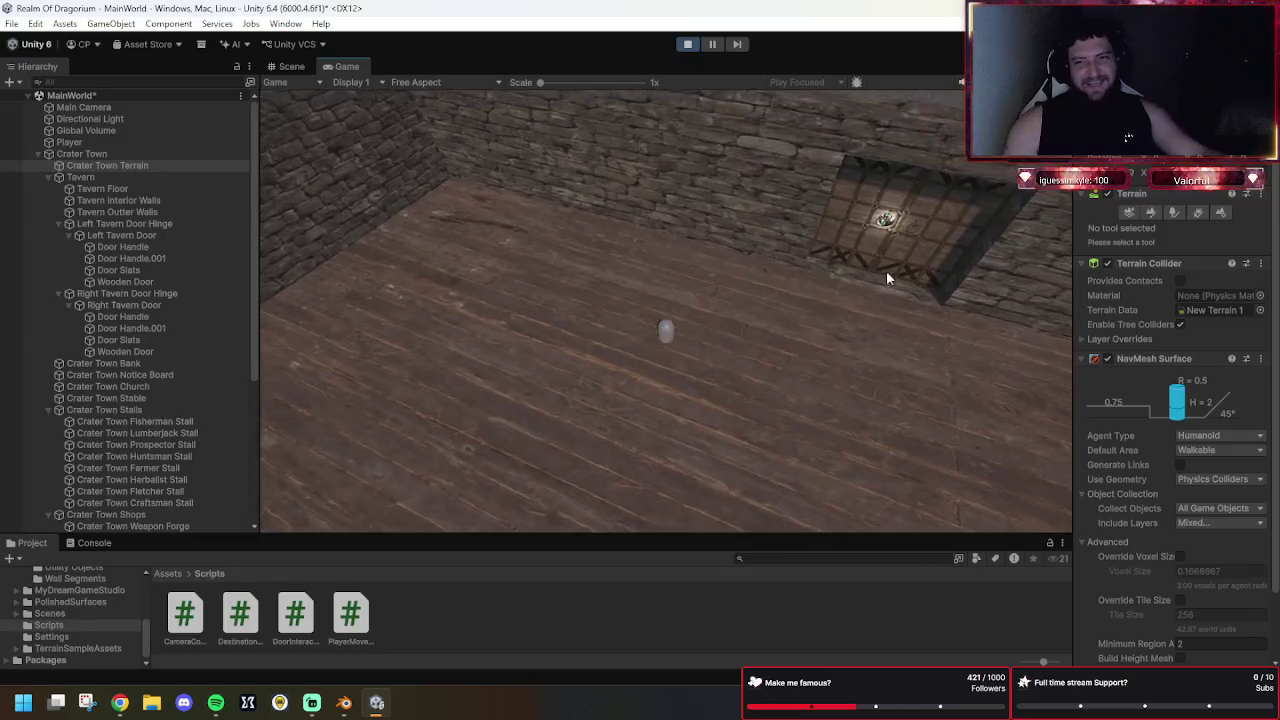
pyautogui.press('e')
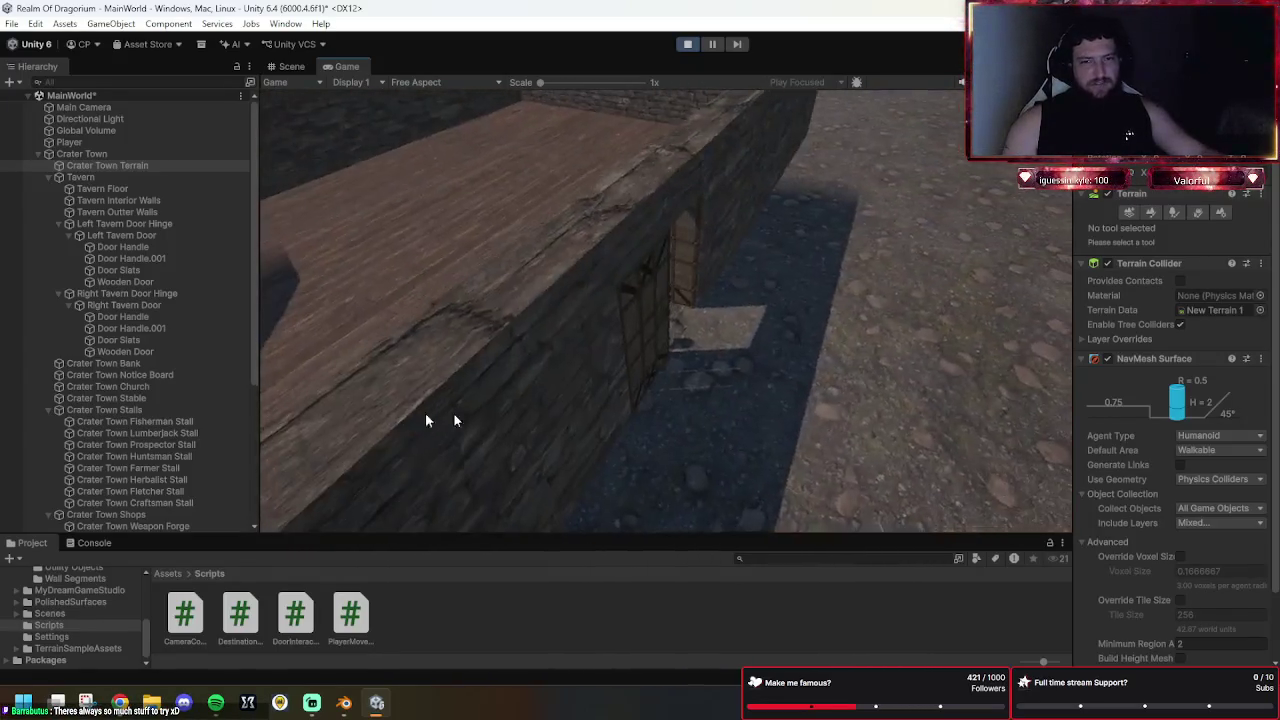
# Toggle the tavern double doors open and shut several times with the player nearby.
pyautogui.click(676, 445)
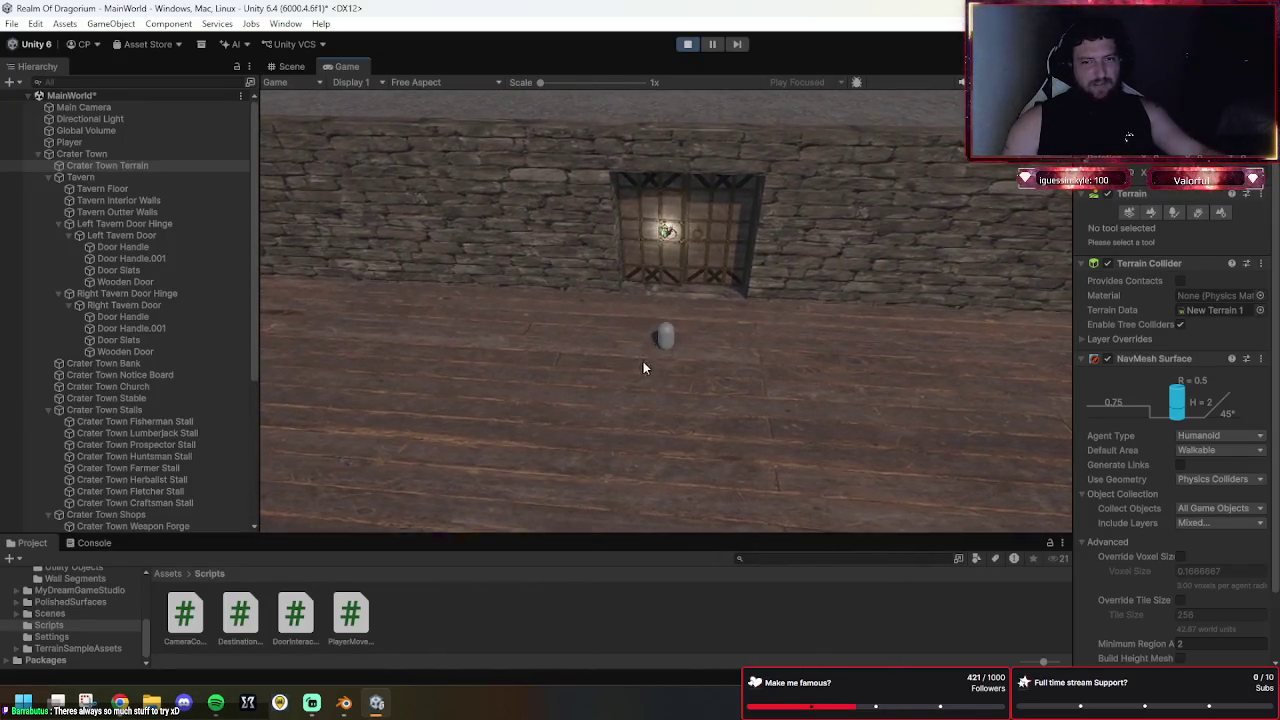
pyautogui.click(645, 362)
pyautogui.click(669, 391)
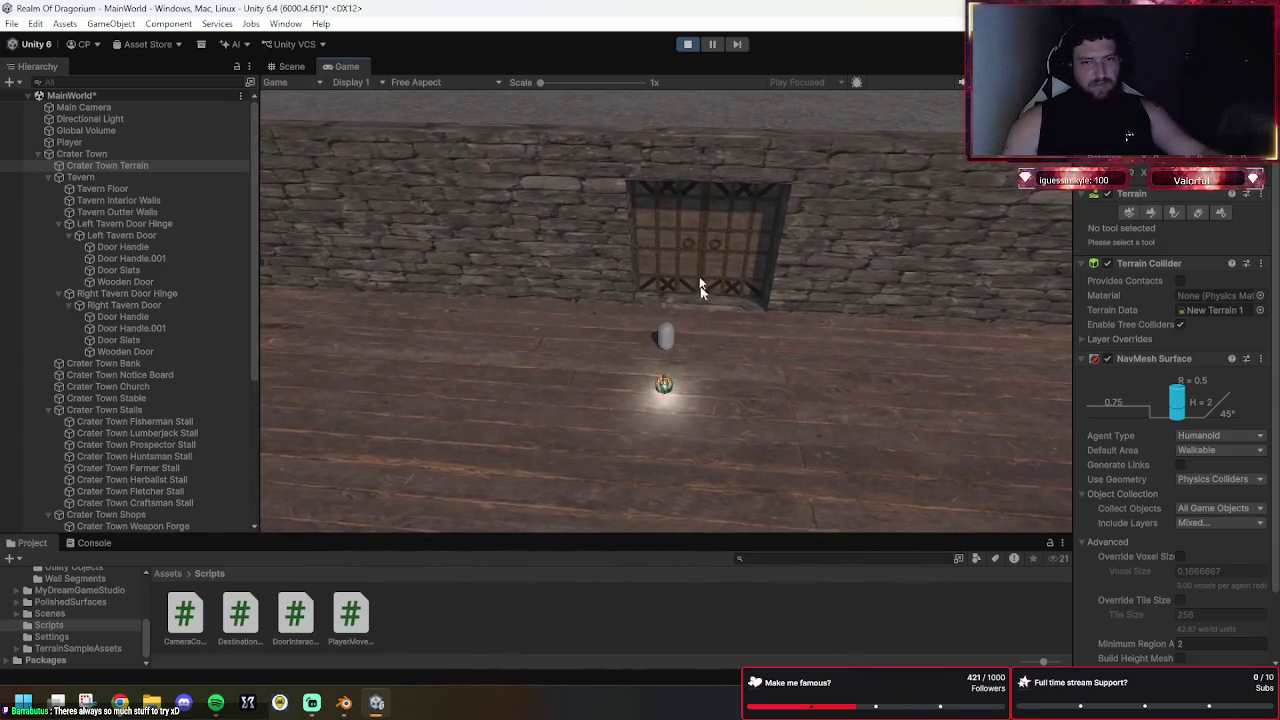
pyautogui.click(632, 378)
pyautogui.click(648, 295)
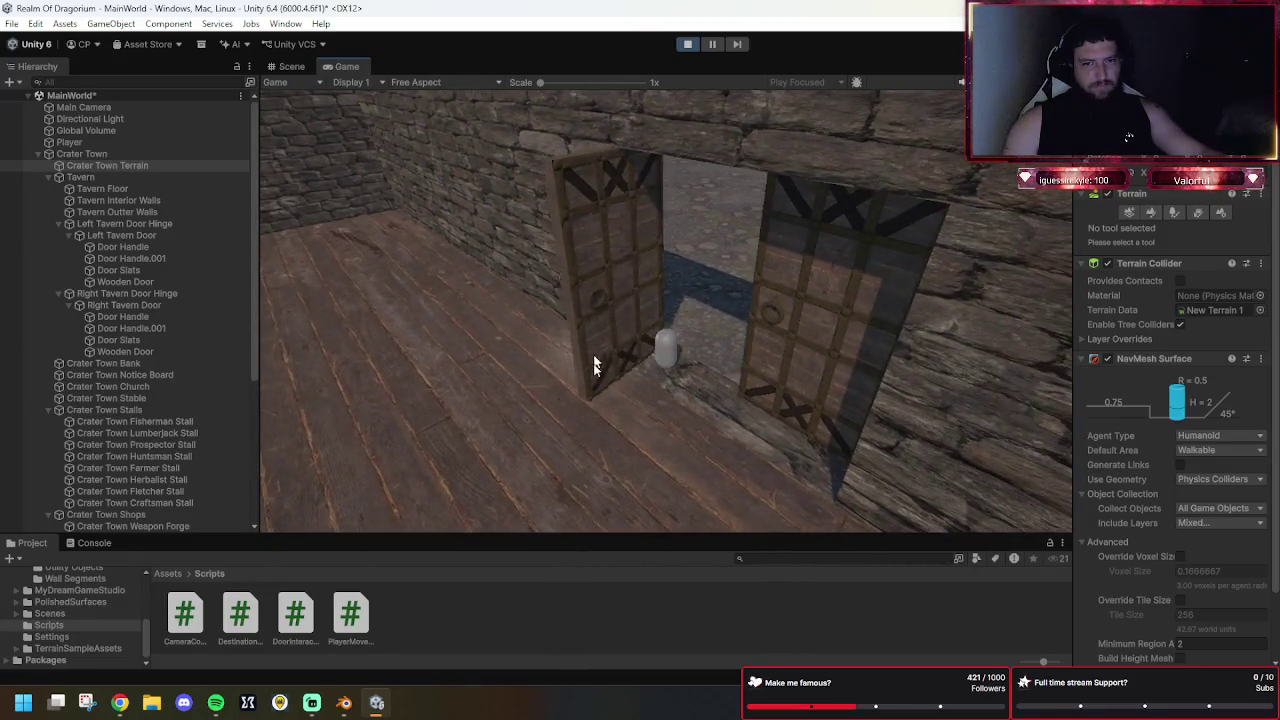
pyautogui.click(594, 362)
pyautogui.click(766, 328)
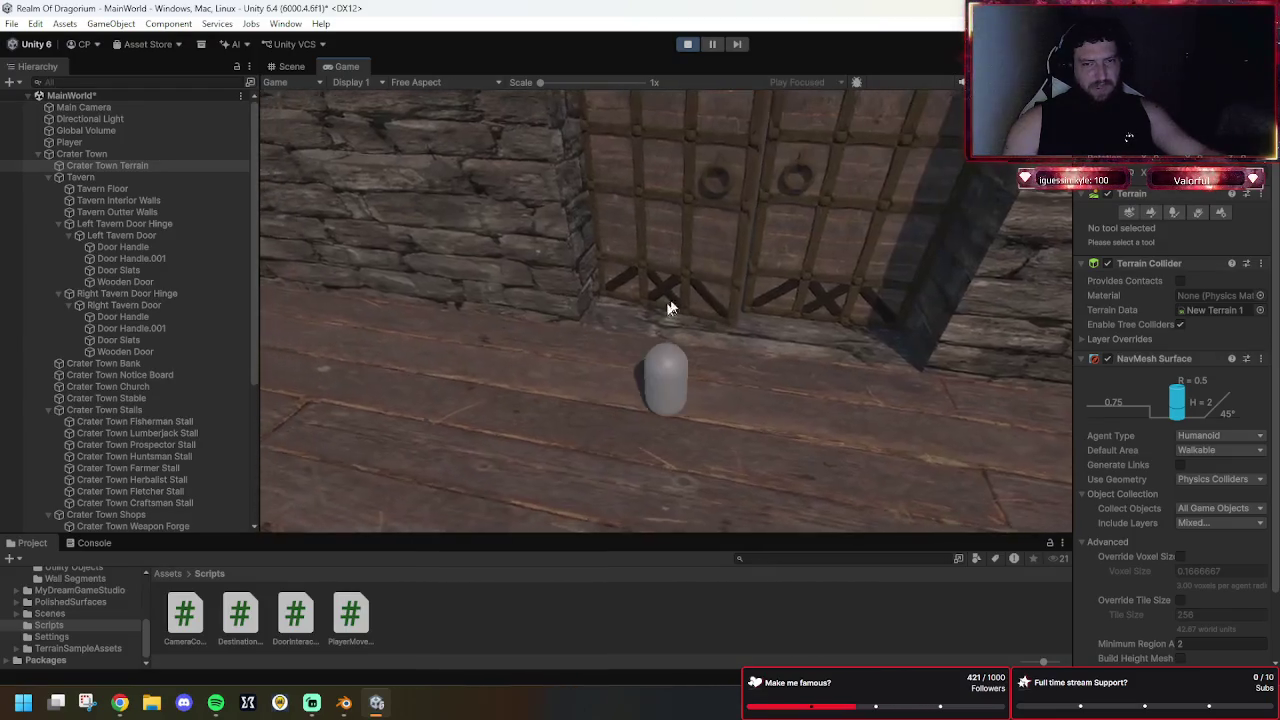
pyautogui.click(720, 273)
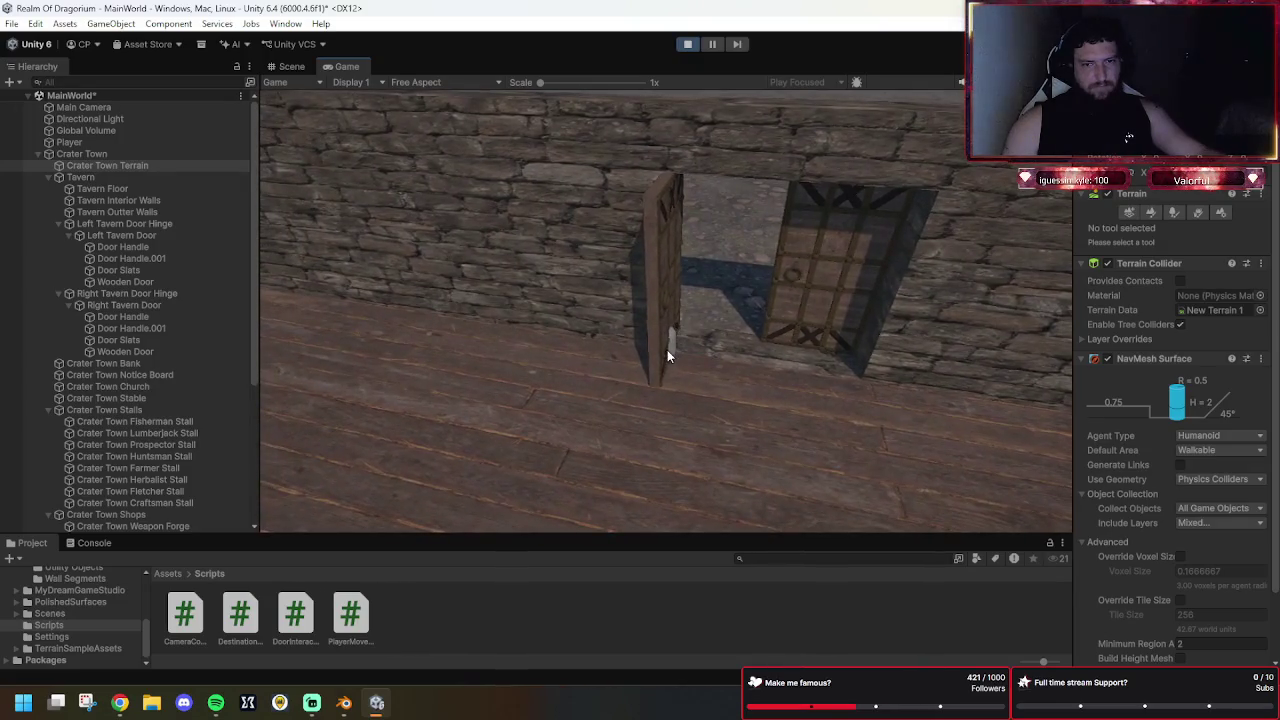
# Walk the player through the open doorway and around the wooden floor inside.
pyautogui.click(662, 392)
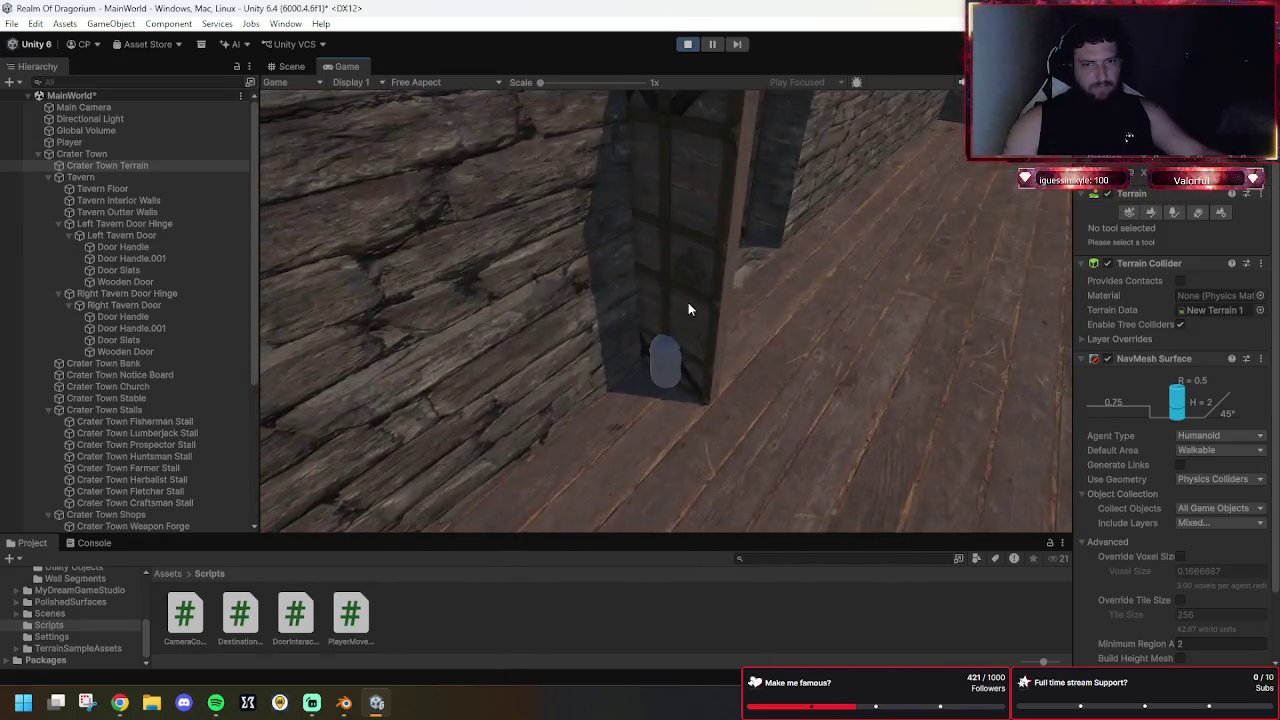
pyautogui.click(765, 435)
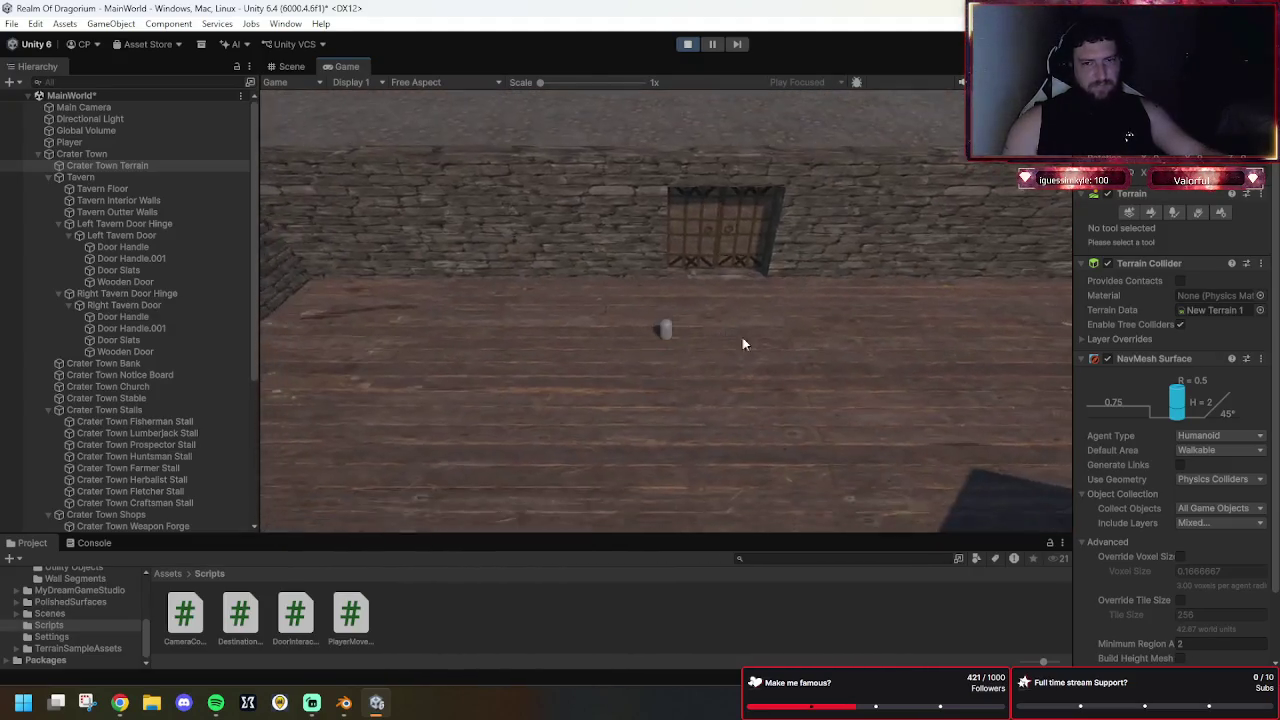
pyautogui.click(742, 344)
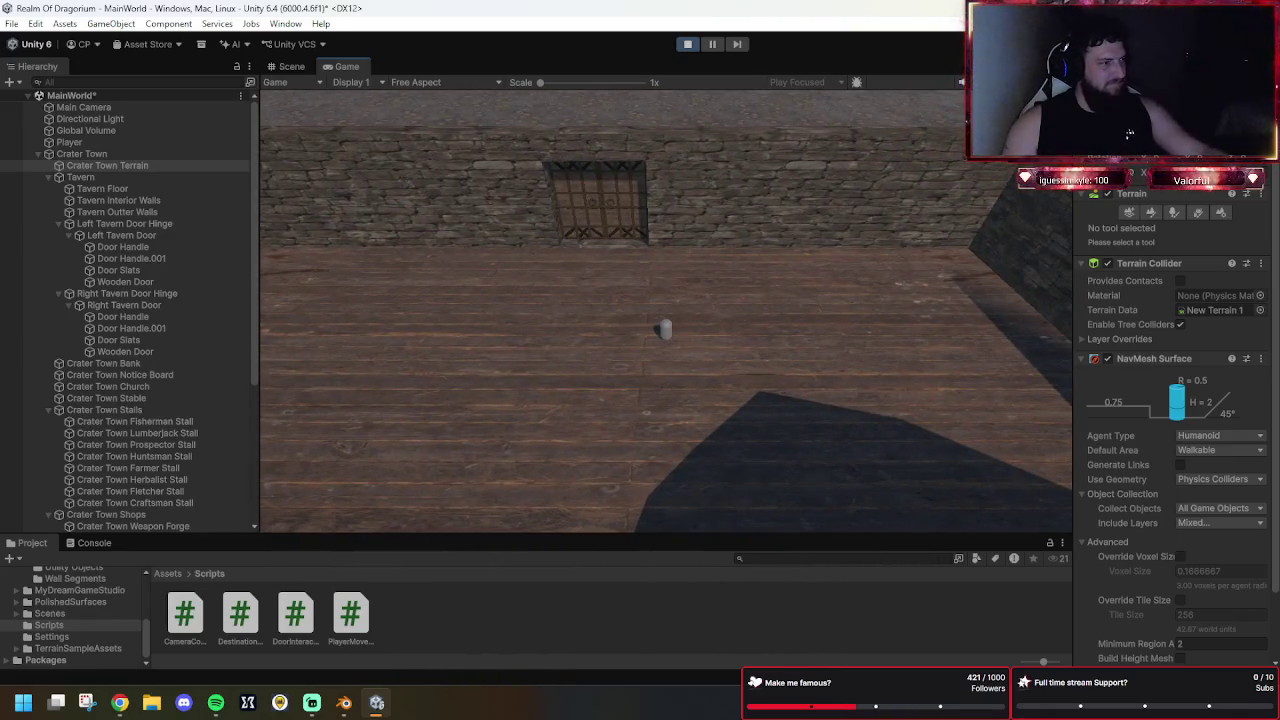
pyautogui.click(600, 343)
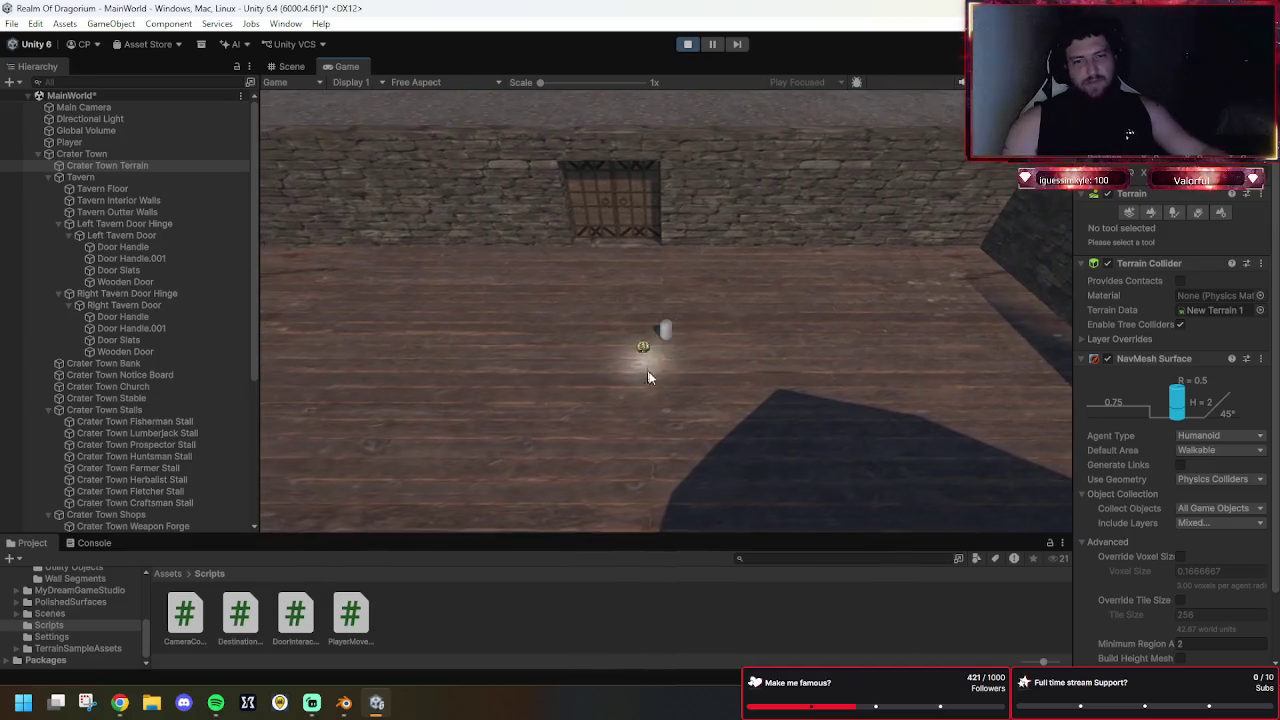
pyautogui.click(669, 448)
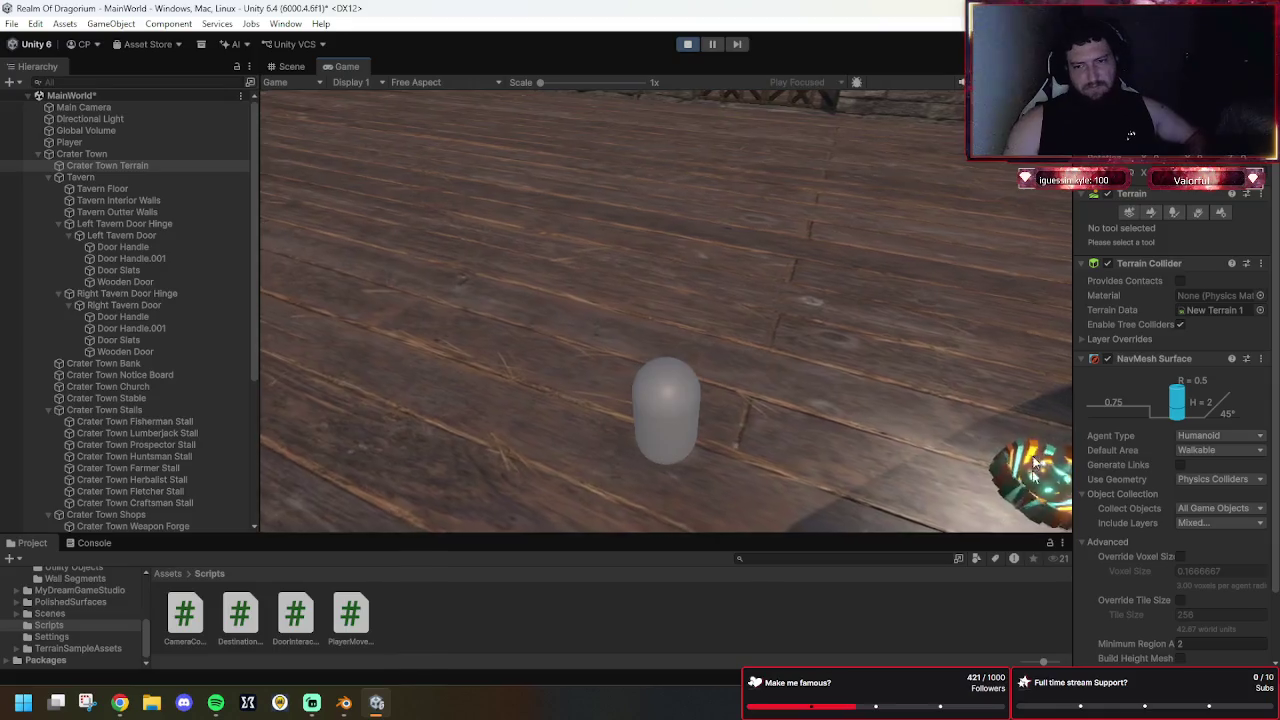
pyautogui.click(815, 338)
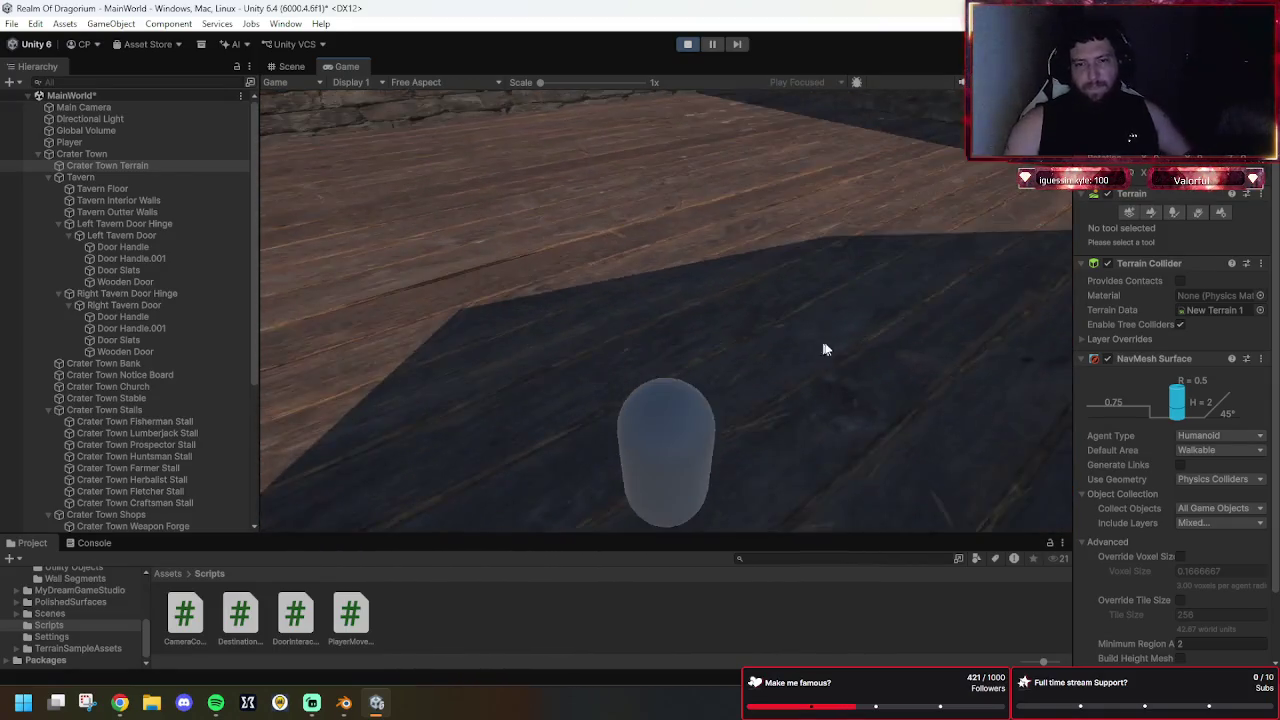
# Walk the capsule player along the right wall and around the tavern floor.
pyautogui.click(815, 310)
pyautogui.click(880, 276)
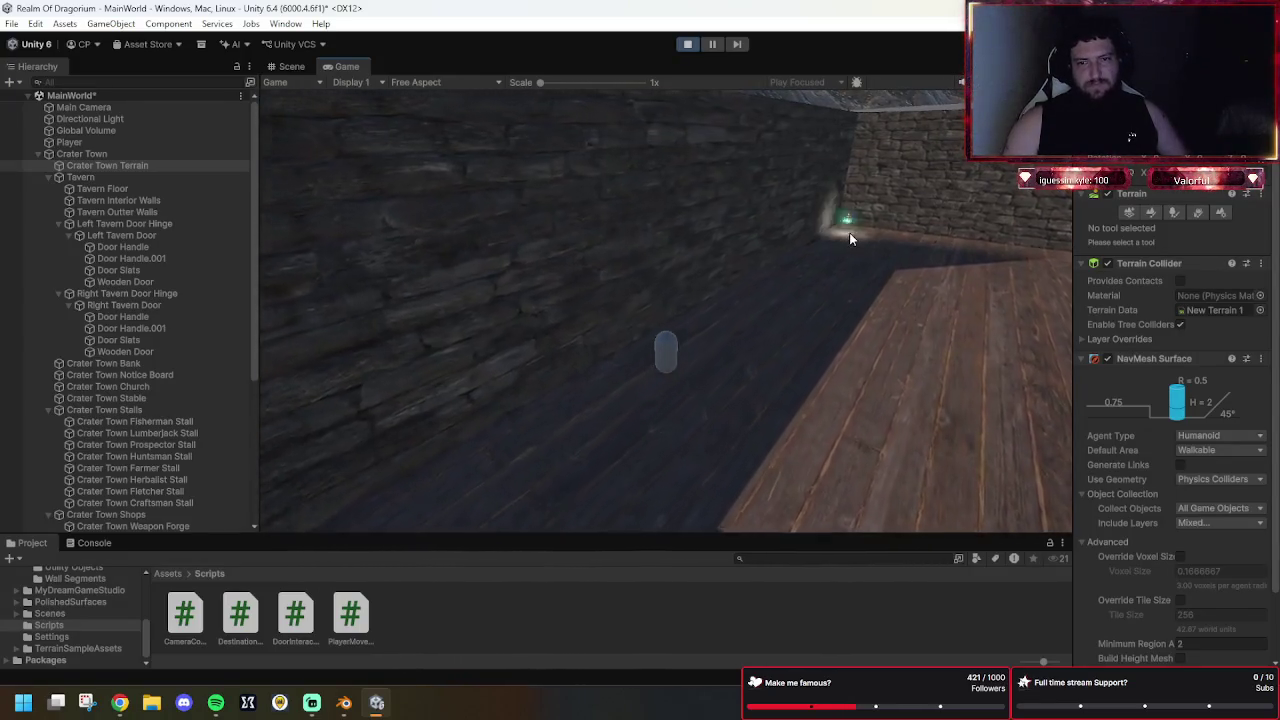
pyautogui.click(878, 226)
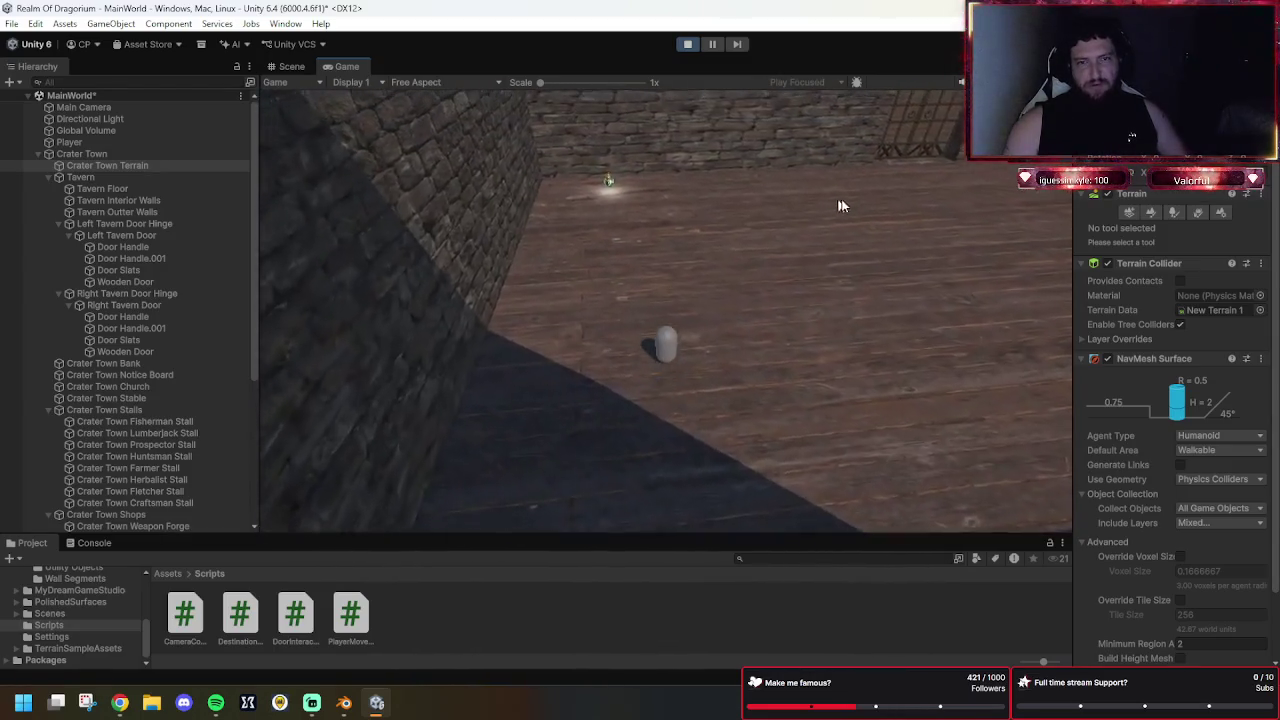
pyautogui.click(976, 192)
pyautogui.click(860, 146)
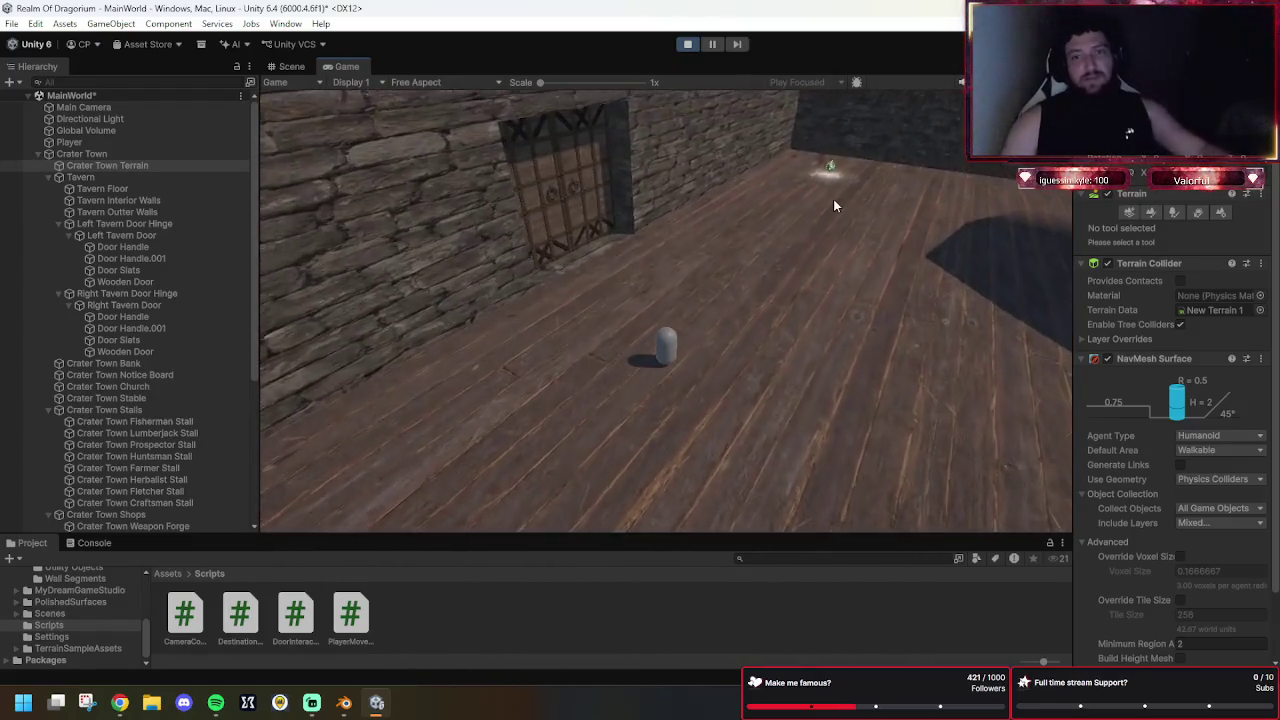
pyautogui.click(927, 272)
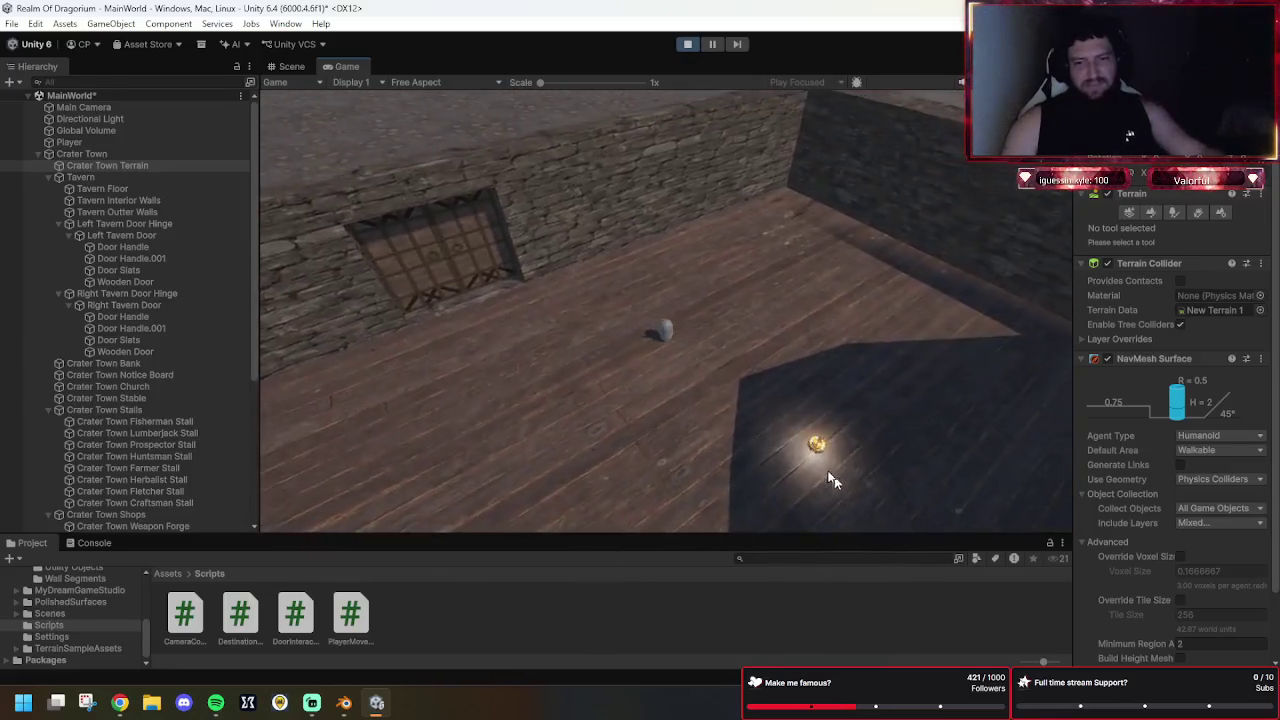
pyautogui.click(625, 357)
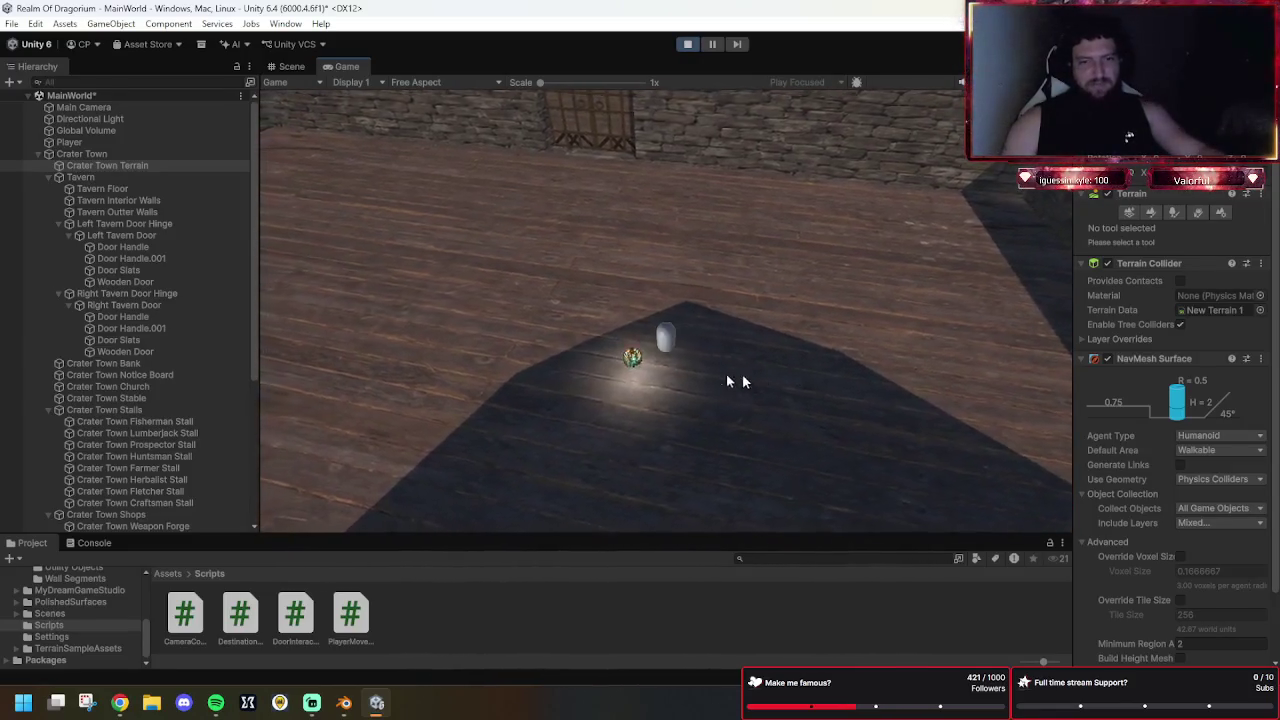
# Walk the player up to reopen the hinged doors, then exit Play mode.
pyautogui.click(407, 240)
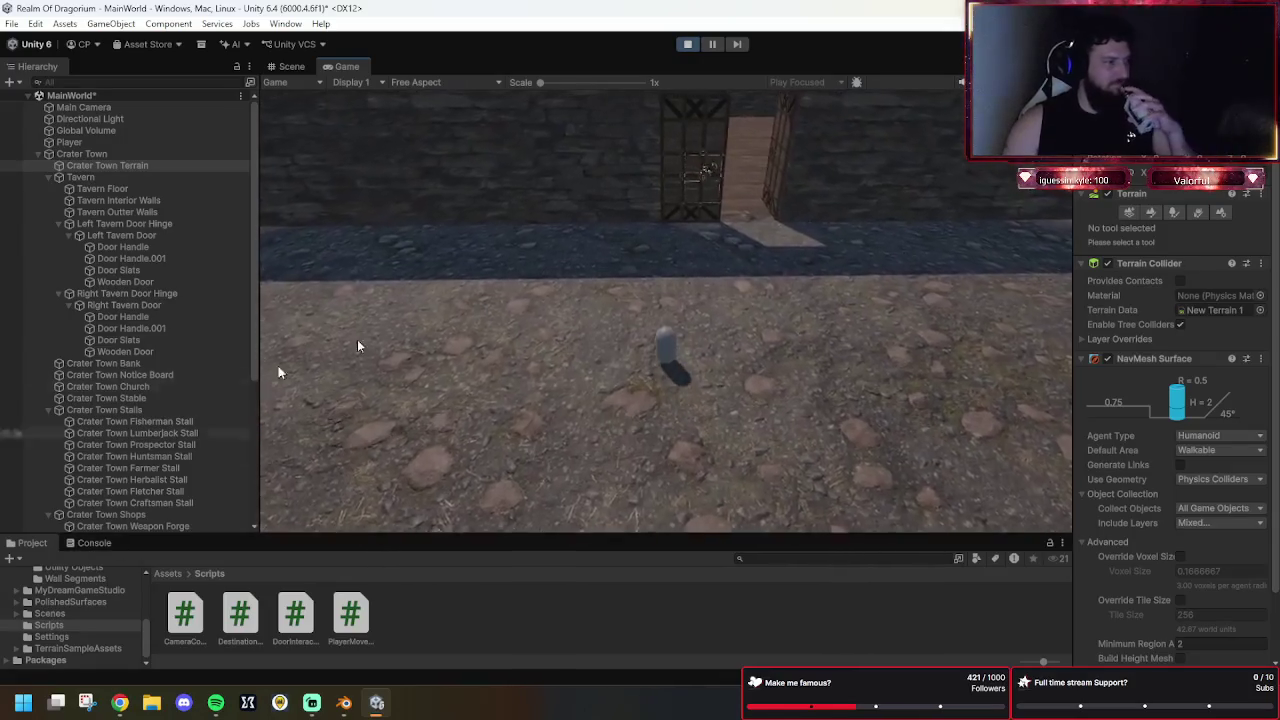
pyautogui.click(650, 256)
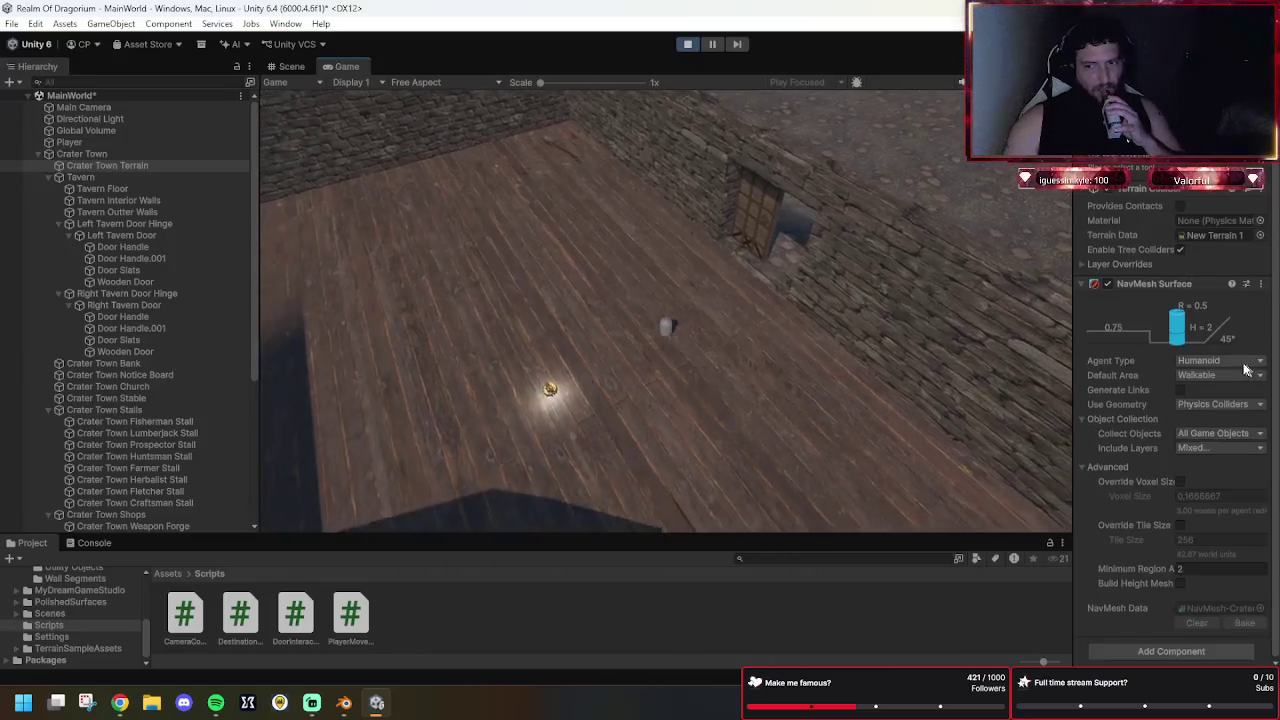
pyautogui.click(686, 46)
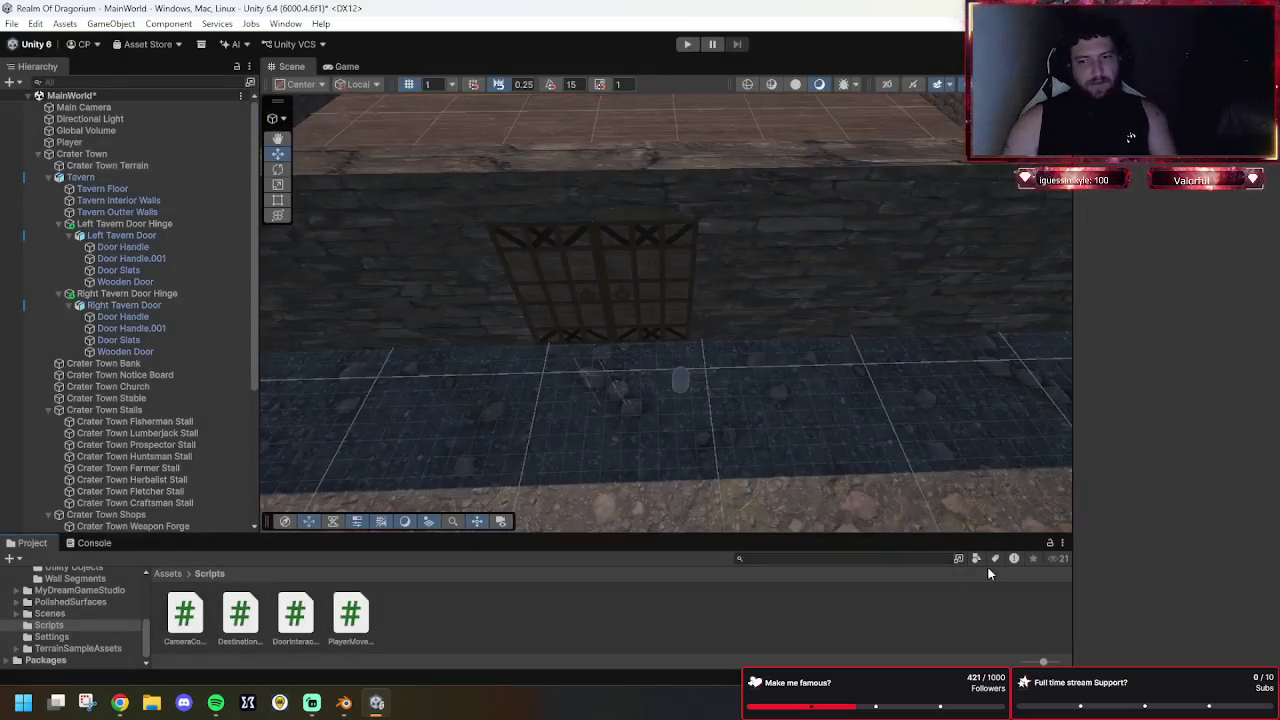
# Orbit the Scene view to look down on the tavern's wooden floor and front doors.
pyautogui.moveTo(776, 293)
pyautogui.mouseDown()
pyautogui.moveTo(770, 230)
pyautogui.moveTo(798, 232)
pyautogui.mouseUp()
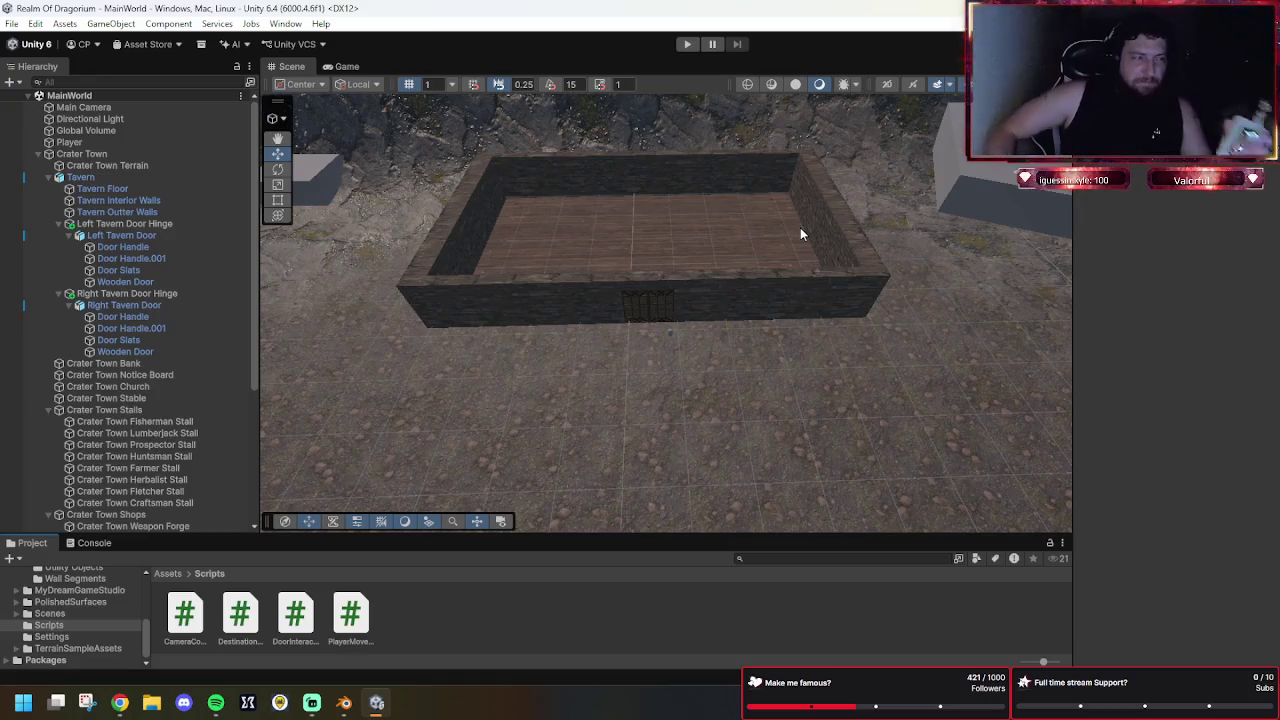
pyautogui.hotkey('alt', 'Tab')
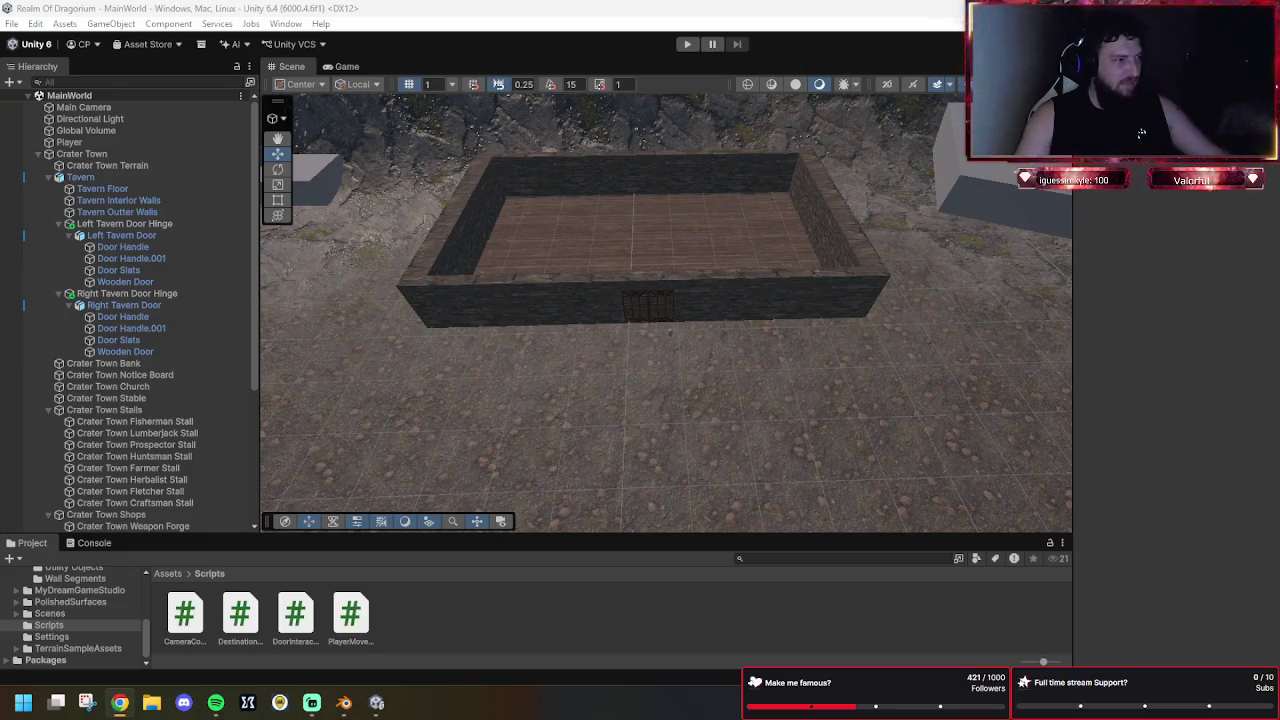
pyautogui.click(770, 367)
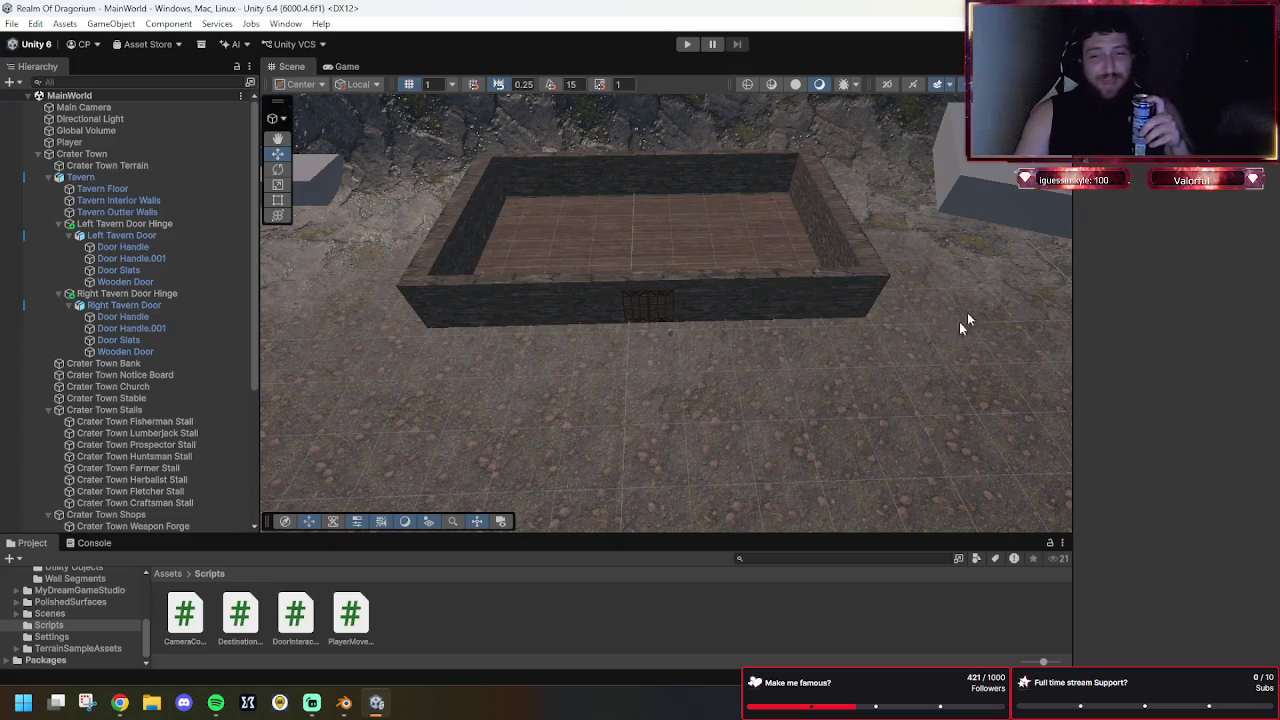
pyautogui.moveTo(1012, 330)
pyautogui.mouseDown()
pyautogui.moveTo(789, 323)
pyautogui.moveTo(798, 300)
pyautogui.moveTo(677, 314)
pyautogui.moveTo(687, 265)
pyautogui.moveTo(709, 286)
pyautogui.moveTo(713, 321)
pyautogui.mouseUp()
# Zoom and pan the Scene view to centre the mountain-ringed crater with tavern, stalls and shops.
pyautogui.scroll(-10, 687, 265)
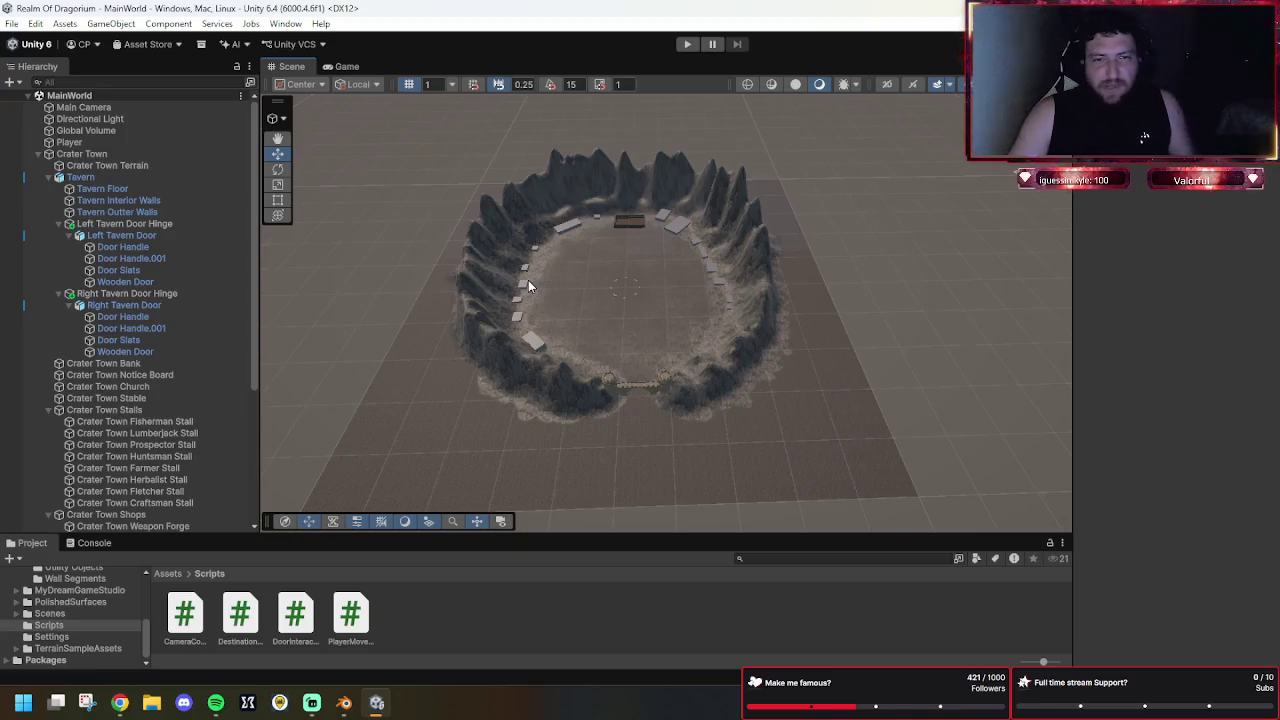
pyautogui.moveTo(741, 261)
pyautogui.mouseDown()
pyautogui.moveTo(877, 266)
pyautogui.moveTo(844, 305)
pyautogui.moveTo(880, 249)
pyautogui.moveTo(806, 309)
pyautogui.moveTo(846, 289)
pyautogui.mouseUp()
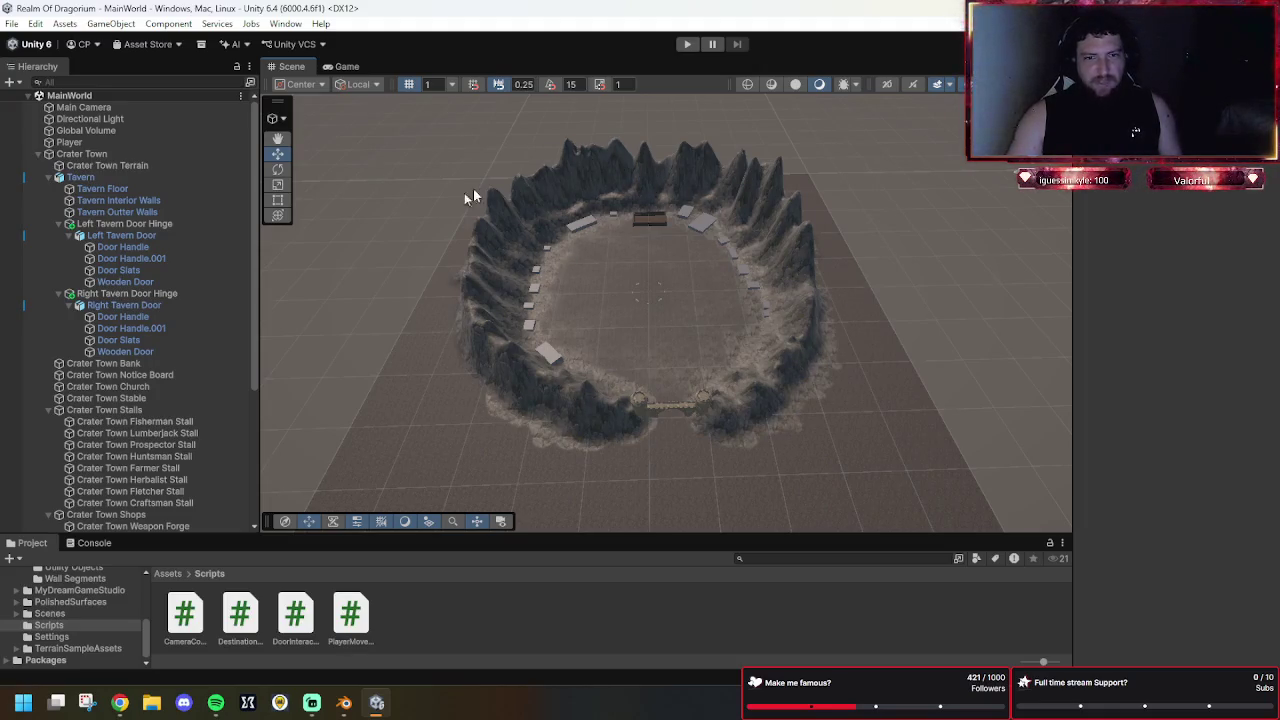
pyautogui.scroll(2, 690, 325)
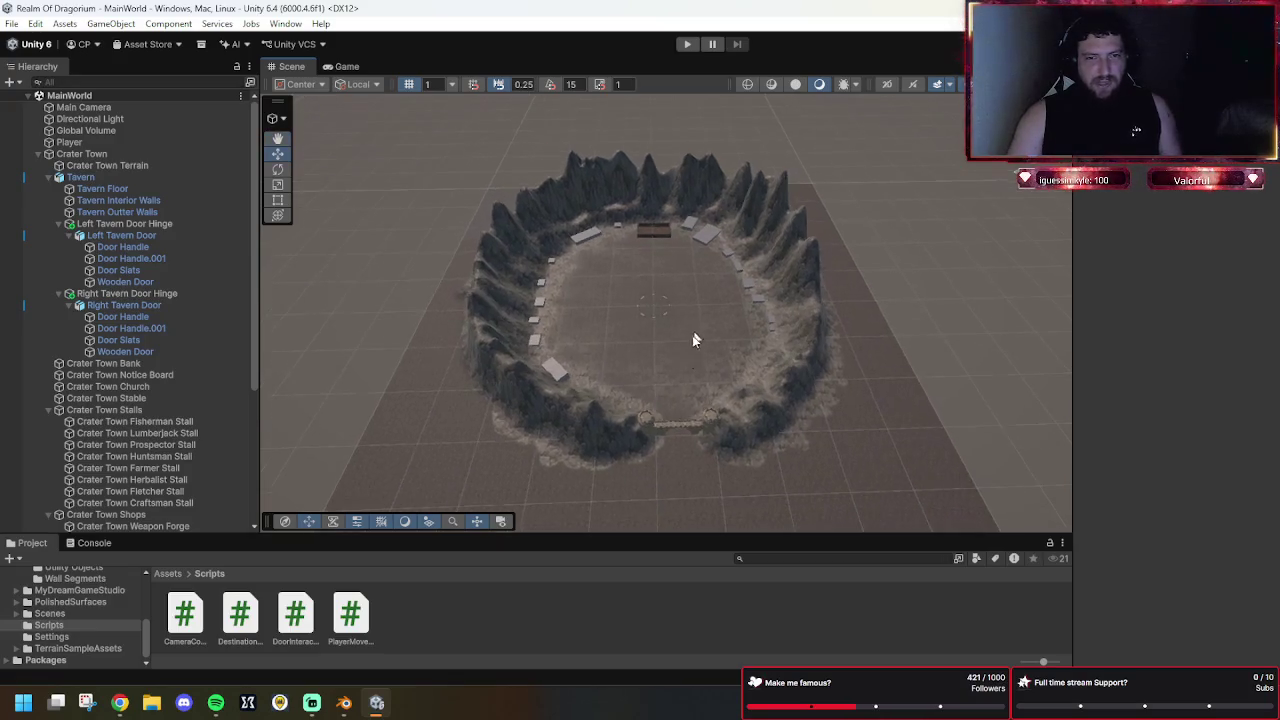